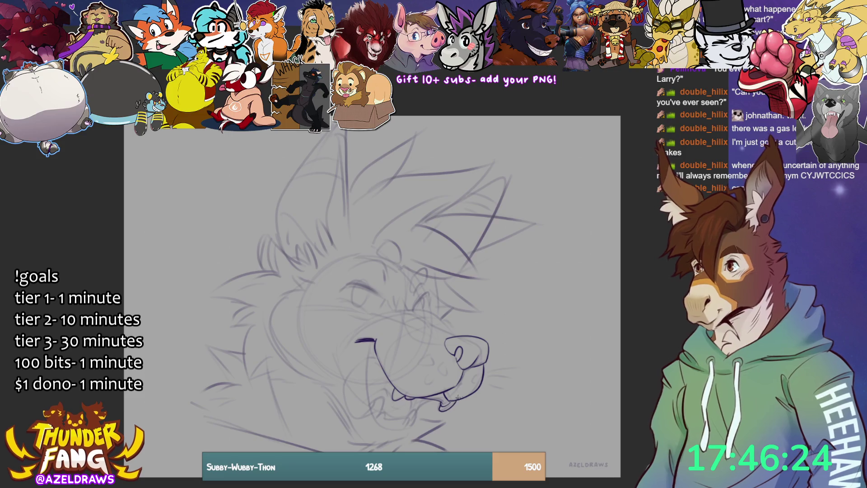
Step: Ink the fang, lower jaw, tooth line and tongue edge, plus the nostril and an eyelid line
mouse_move(371, 409)
left_mouse_down()
mouse_move(387, 399)
mouse_move(386, 423)
mouse_move(421, 410)
mouse_move(414, 426)
left_mouse_up()
mouse_move(369, 409)
left_mouse_down()
mouse_move(387, 427)
mouse_move(415, 428)
left_mouse_up()
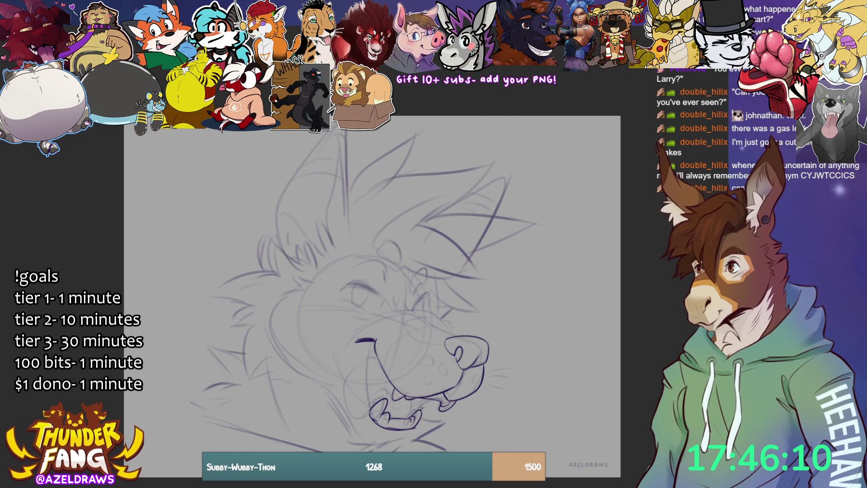
left_click_drag(411, 400, 415, 415)
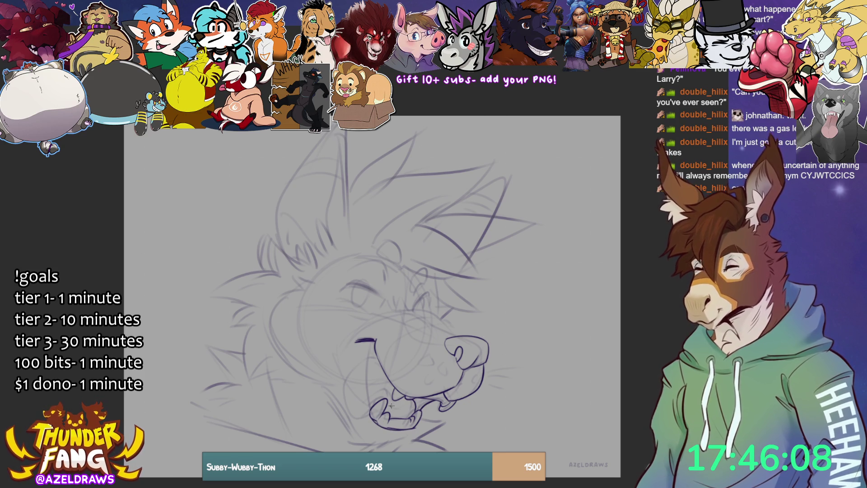
mouse_move(362, 403)
left_mouse_down()
mouse_move(385, 388)
mouse_move(356, 364)
mouse_move(344, 419)
mouse_move(370, 415)
left_mouse_up()
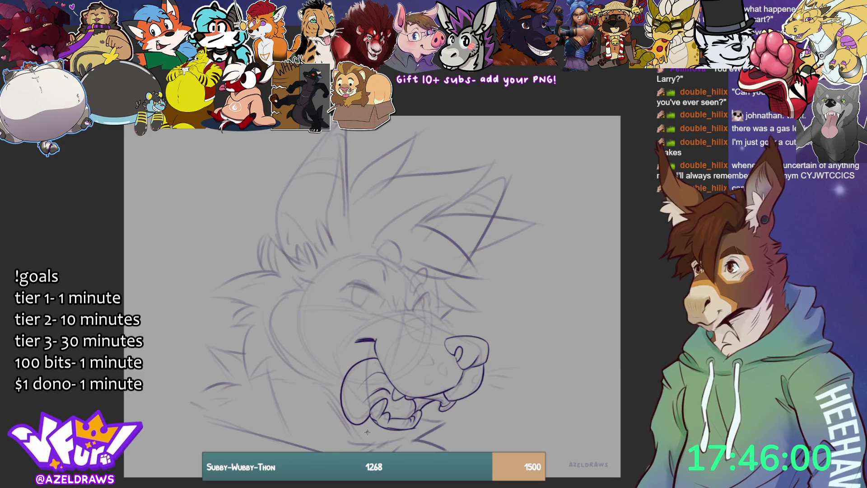
mouse_move(420, 362)
left_mouse_down()
mouse_move(434, 361)
mouse_move(447, 374)
mouse_move(444, 364)
mouse_move(426, 381)
mouse_move(434, 382)
mouse_move(527, 367)
mouse_move(510, 386)
left_mouse_up()
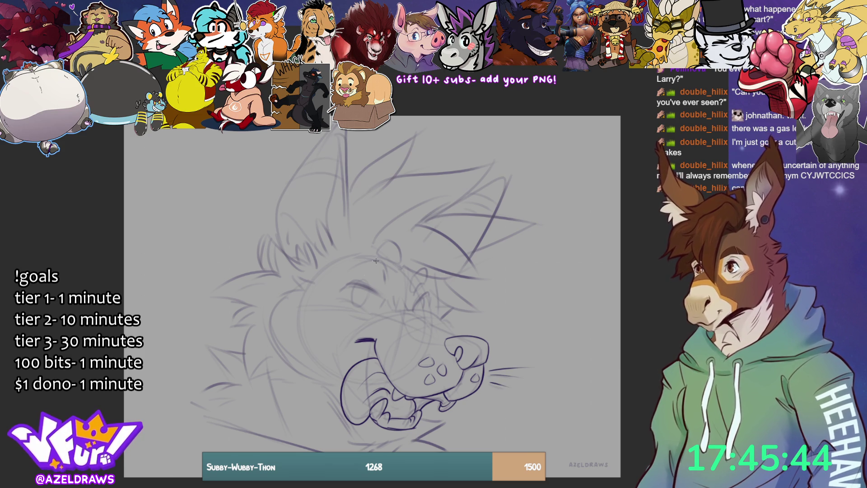
mouse_move(348, 286)
left_mouse_down()
mouse_move(395, 307)
mouse_move(349, 305)
mouse_move(368, 311)
mouse_move(369, 302)
mouse_move(356, 308)
mouse_move(359, 292)
left_mouse_up()
Step: Ink both eyebrows and the muzzle bridge down toward the nose, undoing misplaced strokes
key("ctrl+z")
key("ctrl+z")
key("ctrl+z")
key("ctrl+z")
key("ctrl+z")
key("ctrl+z")
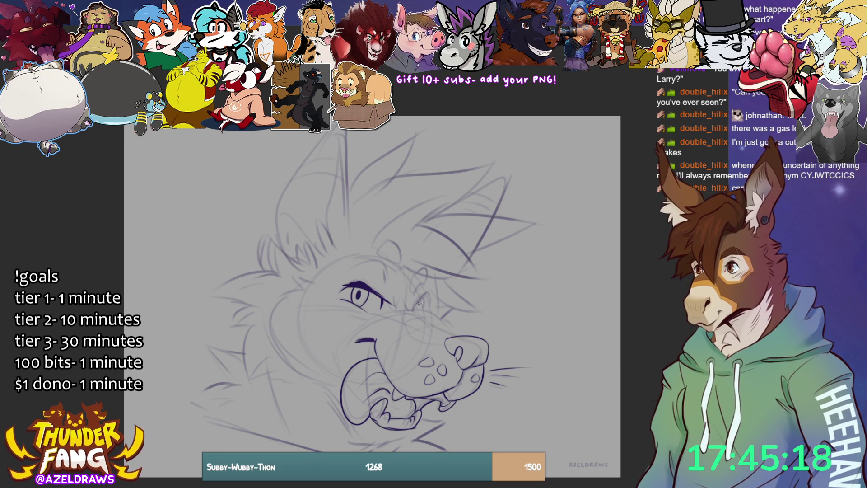
mouse_move(353, 270)
left_mouse_down()
mouse_move(375, 261)
mouse_move(385, 266)
mouse_move(386, 288)
mouse_move(387, 276)
left_mouse_up()
mouse_move(413, 309)
left_mouse_down()
mouse_move(429, 293)
mouse_move(421, 294)
mouse_move(425, 313)
mouse_move(417, 317)
mouse_move(422, 307)
mouse_move(409, 289)
mouse_move(427, 274)
mouse_move(414, 282)
mouse_move(401, 258)
mouse_move(377, 253)
left_mouse_up()
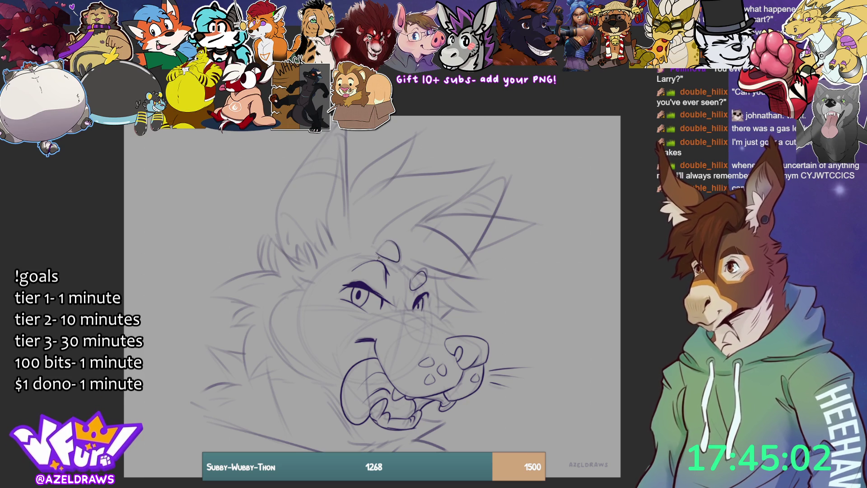
mouse_move(392, 299)
left_mouse_down()
mouse_move(400, 311)
mouse_move(427, 311)
mouse_move(462, 344)
left_mouse_up()
key("ctrl+z")
mouse_move(402, 311)
left_mouse_down()
mouse_move(430, 313)
mouse_move(465, 345)
left_mouse_up()
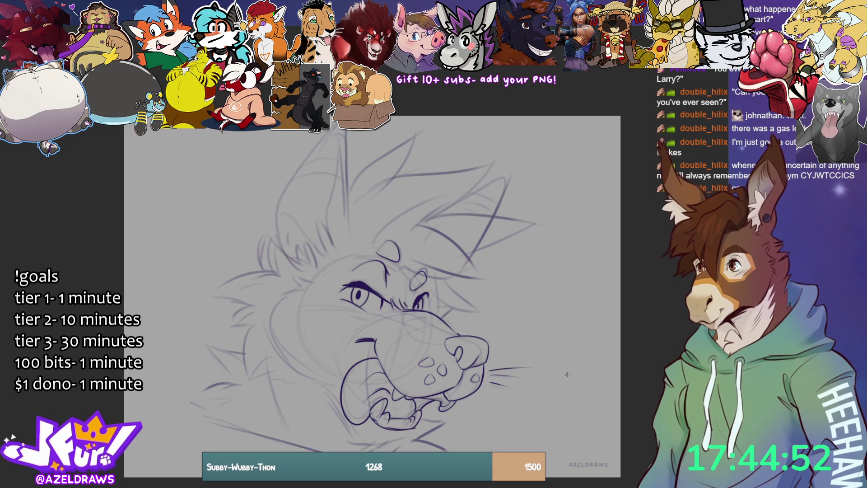
Step: Ink the jaw and chin lines, left cheek fur tufts and a final left cheek outline
mouse_move(321, 387)
left_mouse_down()
mouse_move(357, 440)
mouse_move(403, 438)
mouse_move(409, 429)
left_mouse_up()
left_click_drag(343, 435, 371, 445)
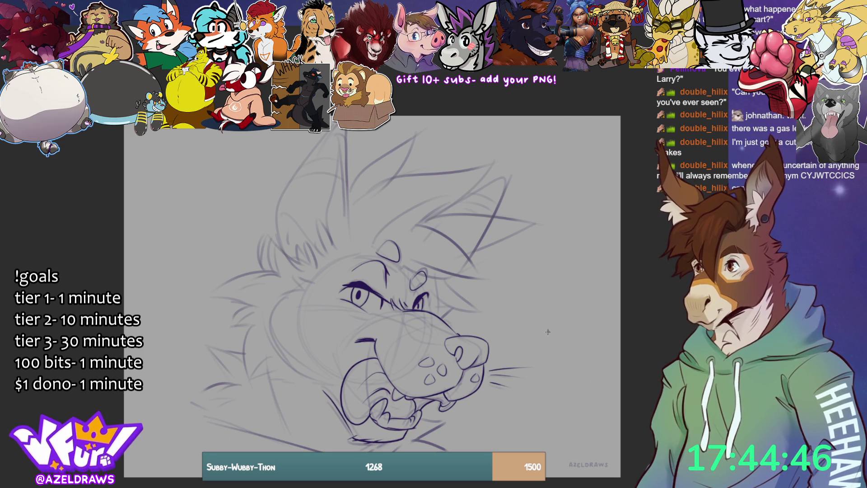
mouse_move(312, 283)
left_mouse_down()
mouse_move(293, 272)
mouse_move(284, 295)
left_mouse_up()
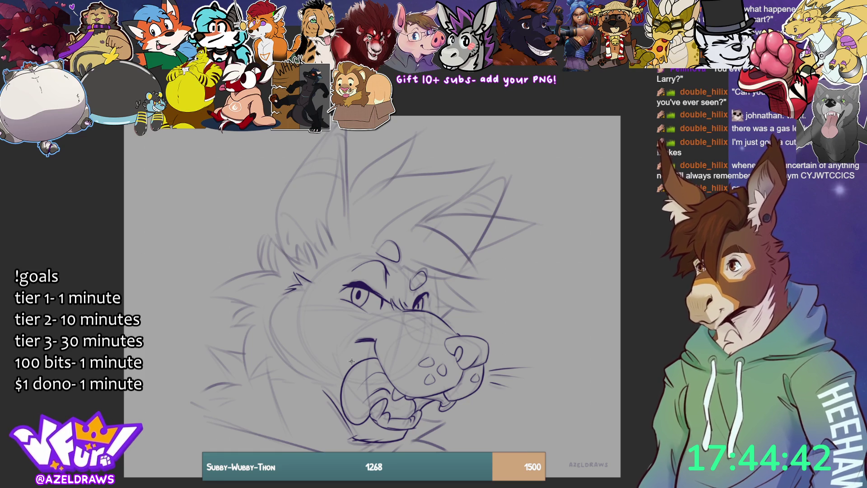
mouse_move(287, 298)
left_mouse_down()
mouse_move(272, 309)
mouse_move(296, 376)
mouse_move(332, 389)
left_mouse_up()
key("ctrl+z")
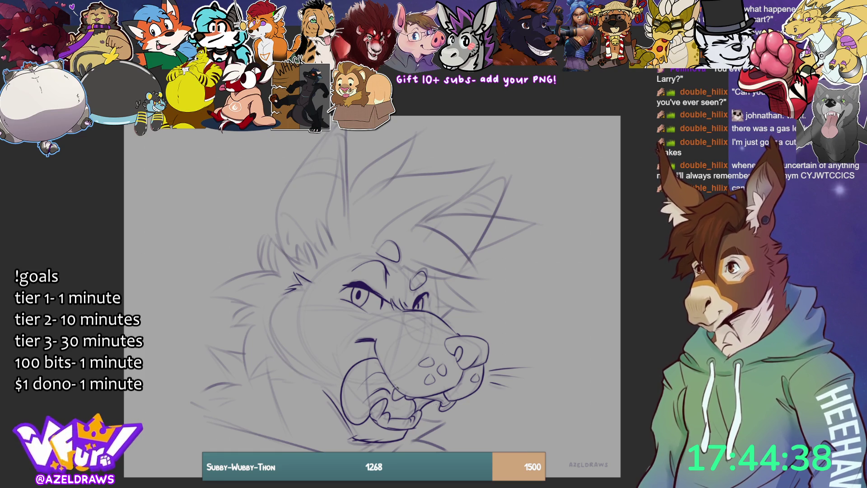
mouse_move(297, 292)
left_mouse_down()
mouse_move(273, 336)
mouse_move(339, 389)
left_mouse_up()
key("ctrl+z")
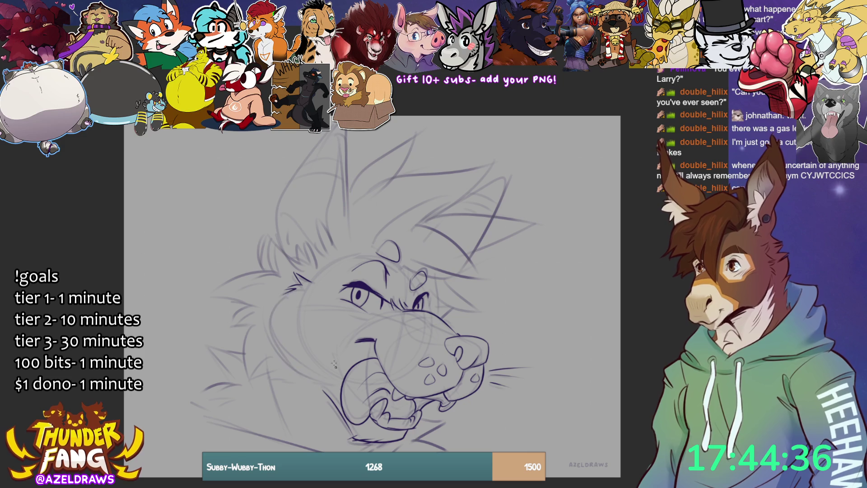
mouse_move(293, 292)
left_mouse_down()
mouse_move(280, 361)
mouse_move(327, 411)
left_mouse_up()
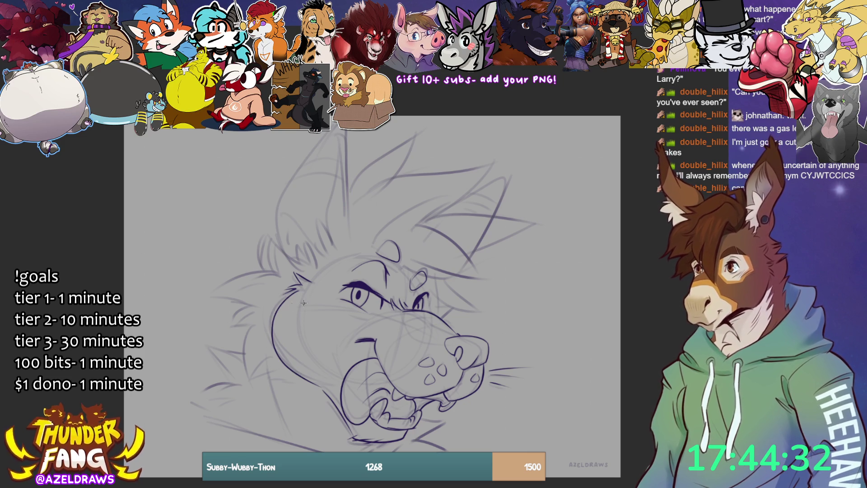
Step: Ink the left ear with spiky fur and a V-shaped fur spike running down the neck
left_click_drag(264, 232, 273, 269)
left_click_drag(265, 233, 321, 270)
mouse_move(267, 269)
left_mouse_down()
mouse_move(222, 293)
mouse_move(228, 306)
left_mouse_up()
key("ctrl+z")
mouse_move(266, 269)
left_mouse_down()
mouse_move(212, 292)
mouse_move(248, 304)
mouse_move(227, 326)
mouse_move(250, 324)
mouse_move(248, 316)
mouse_move(245, 381)
mouse_move(267, 358)
mouse_move(252, 380)
mouse_move(279, 365)
mouse_move(212, 351)
mouse_move(235, 388)
mouse_move(224, 382)
mouse_move(192, 402)
mouse_move(316, 452)
left_mouse_up()
Step: Shrink the whole head drawing slightly and shift it lower with free transform
scroll(373, 280, "down", 2)
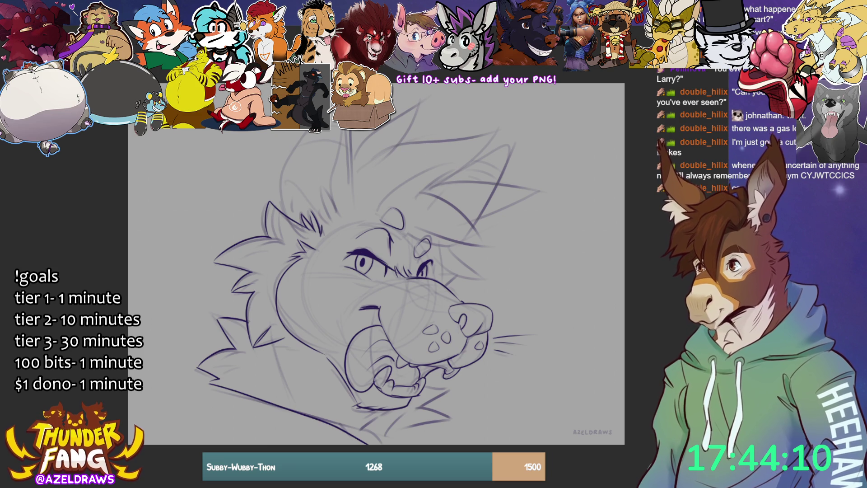
key("ctrl+t")
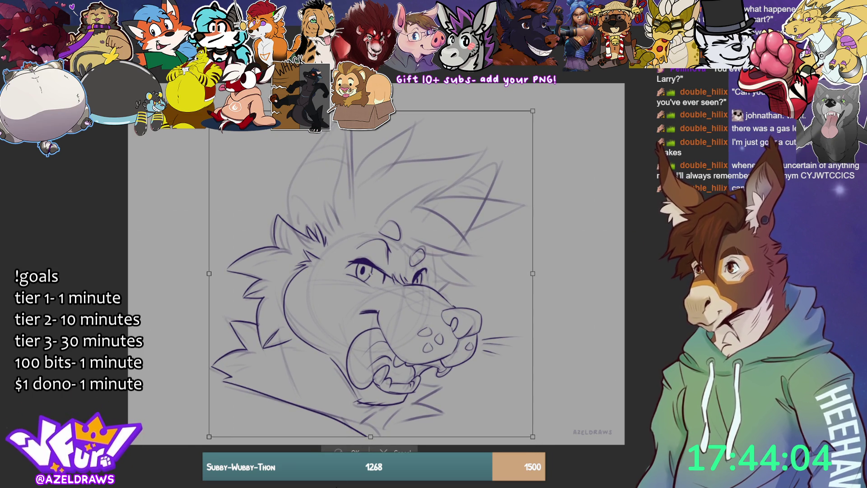
key("Return")
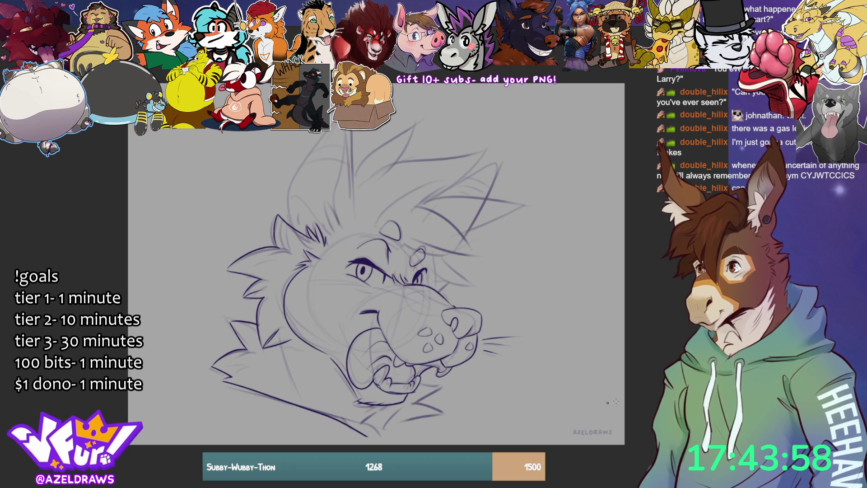
Step: Ink curved hair lines over the brow, removing a stray tuft stroke
mouse_move(402, 241)
left_mouse_down()
mouse_move(475, 255)
mouse_move(464, 253)
left_mouse_up()
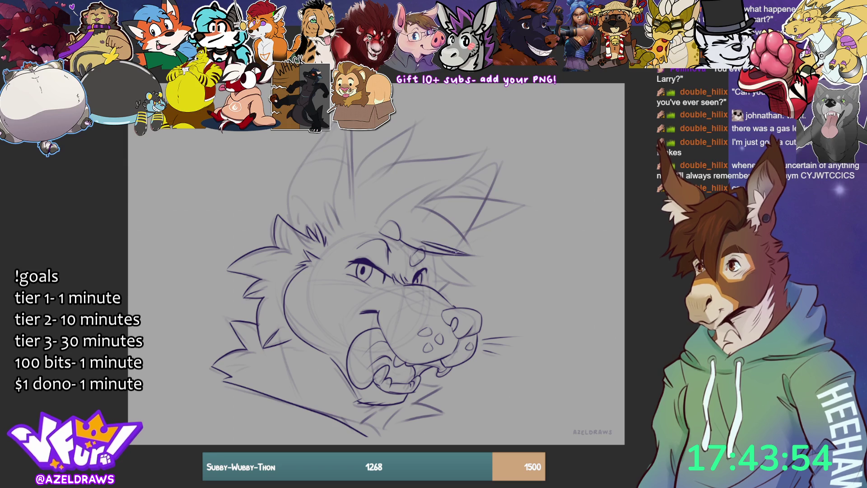
left_click_drag(401, 211, 475, 258)
mouse_move(400, 212)
left_mouse_down()
mouse_move(429, 186)
mouse_move(389, 199)
mouse_move(373, 228)
mouse_move(432, 184)
left_mouse_up()
key("ctrl+z")
Step: Draw pointed hair spikes at the mane top and right, plus strands beside the brow
left_click_drag(355, 175, 414, 127)
left_click_drag(387, 174, 415, 126)
left_click_drag(400, 161, 489, 149)
left_click_drag(431, 199, 489, 149)
left_click_drag(430, 197, 528, 204)
left_click_drag(460, 233, 529, 205)
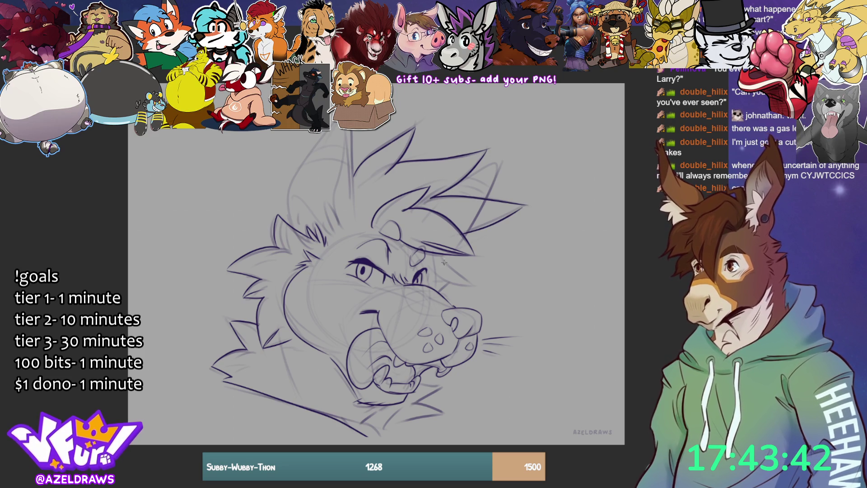
left_click_drag(437, 275, 482, 279)
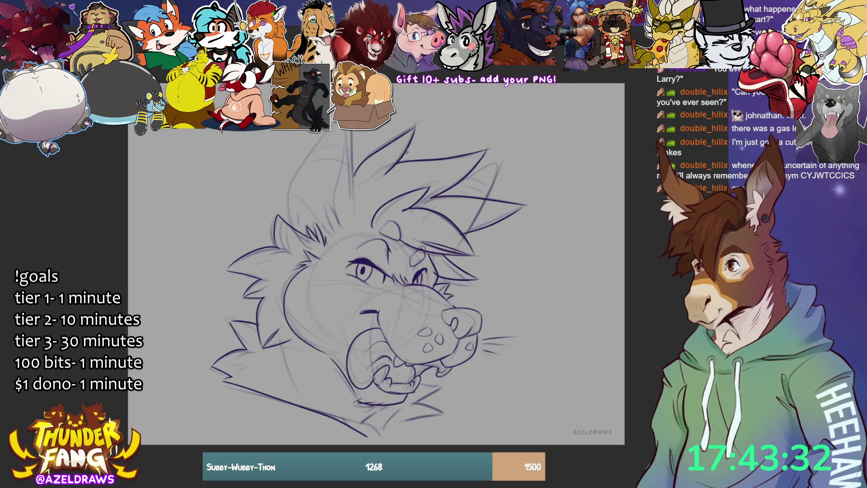
mouse_move(355, 235)
left_mouse_down()
mouse_move(352, 135)
mouse_move(288, 189)
mouse_move(284, 226)
left_mouse_up()
Step: Ink two tall curved strands up the mane and the right mane spike
mouse_move(338, 231)
left_mouse_down()
mouse_move(329, 214)
mouse_move(344, 141)
left_mouse_up()
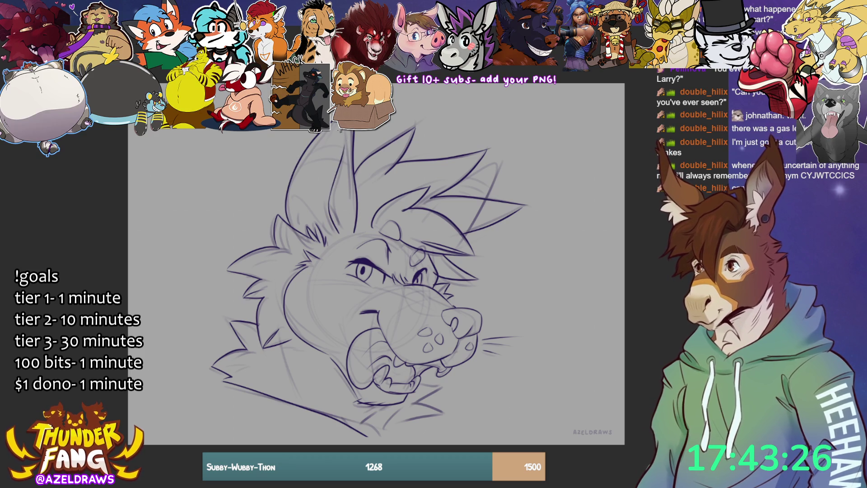
mouse_move(332, 215)
left_mouse_down()
mouse_move(315, 195)
mouse_move(328, 232)
mouse_move(316, 167)
left_mouse_up()
mouse_move(458, 181)
left_mouse_down()
mouse_move(494, 164)
mouse_move(490, 199)
left_mouse_up()
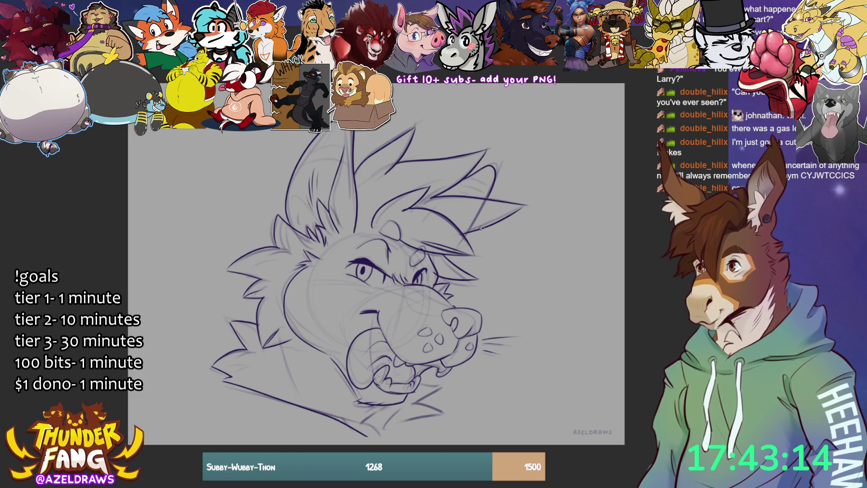
Step: Add fur strokes along the chin and jaw, redoing the first attempts
left_click_drag(374, 410, 387, 441)
key("ctrl+z")
mouse_move(367, 404)
left_mouse_down()
mouse_move(393, 412)
mouse_move(383, 423)
mouse_move(388, 440)
mouse_move(375, 447)
mouse_move(393, 438)
left_mouse_up()
key("ctrl+z")
key("ctrl+z")
left_click_drag(445, 412, 410, 413)
mouse_move(442, 386)
left_mouse_down()
mouse_move(415, 406)
mouse_move(436, 388)
mouse_move(444, 391)
left_mouse_up()
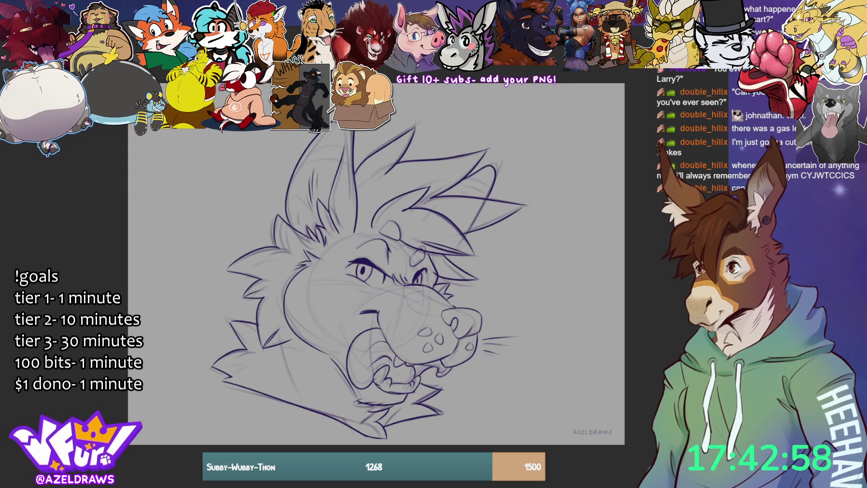
Step: Ink a line under the left eye, shift the eye area slightly left, then undo back
mouse_move(334, 270)
left_mouse_down()
mouse_move(366, 295)
mouse_move(388, 293)
mouse_move(393, 240)
mouse_move(361, 237)
left_mouse_up()
left_click(399, 313)
left_click_drag(370, 294, 366, 288)
left_click(320, 316)
left_click(272, 314)
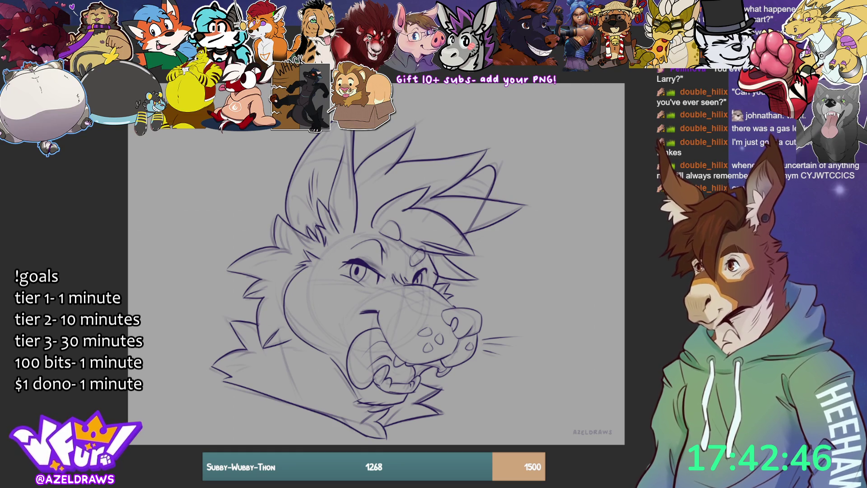
key("ctrl+z")
key("ctrl+z")
key("ctrl+z")
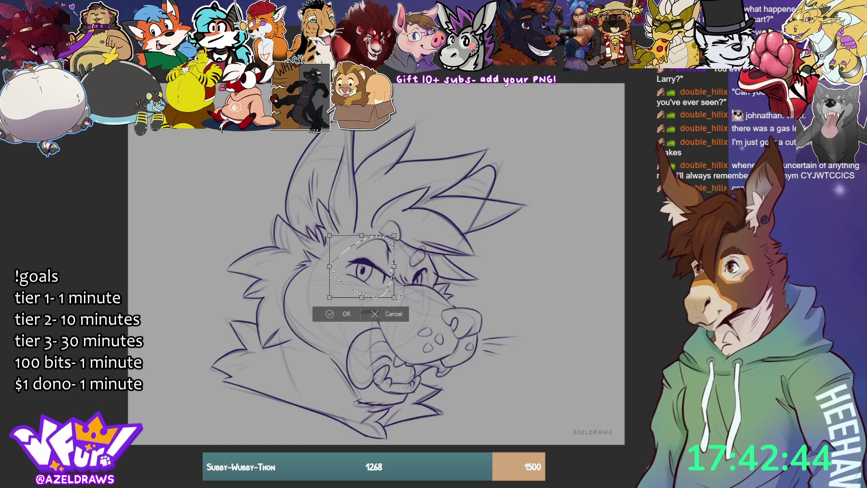
key("ctrl+z")
key("ctrl+z")
key("ctrl+z")
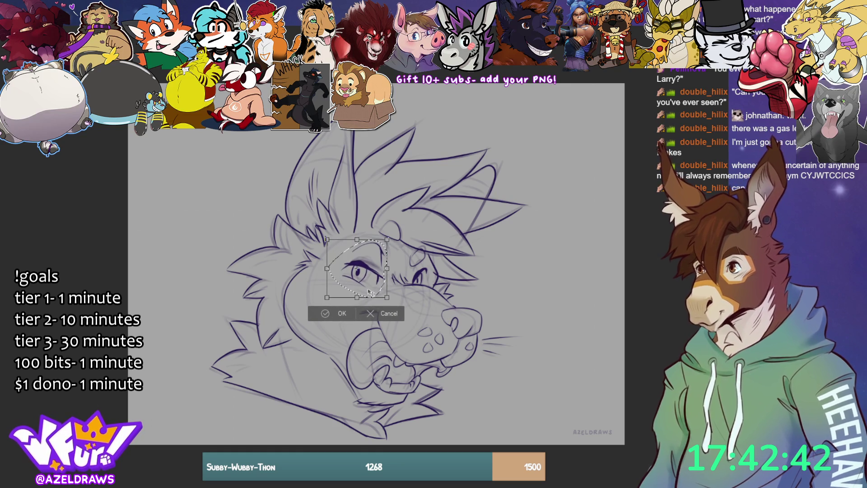
Step: Nudge the left eye slightly right, apply the transform and deselect
key("ctrl+z")
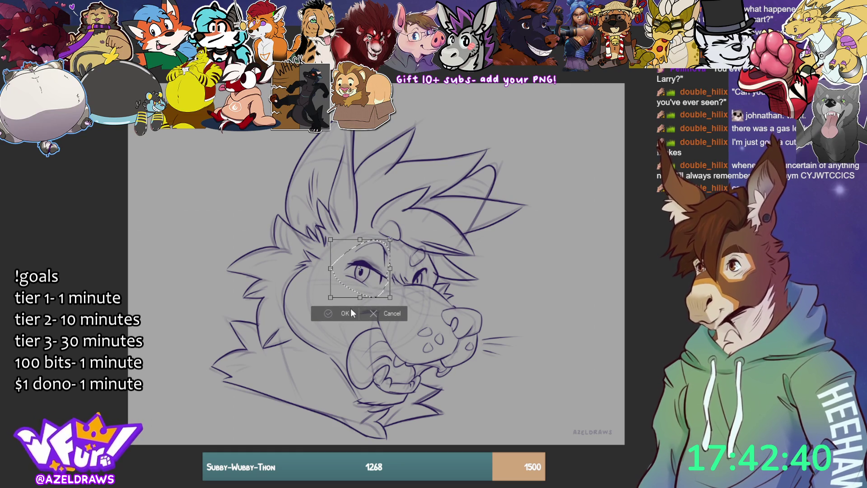
left_click(329, 313)
key("ctrl+d")
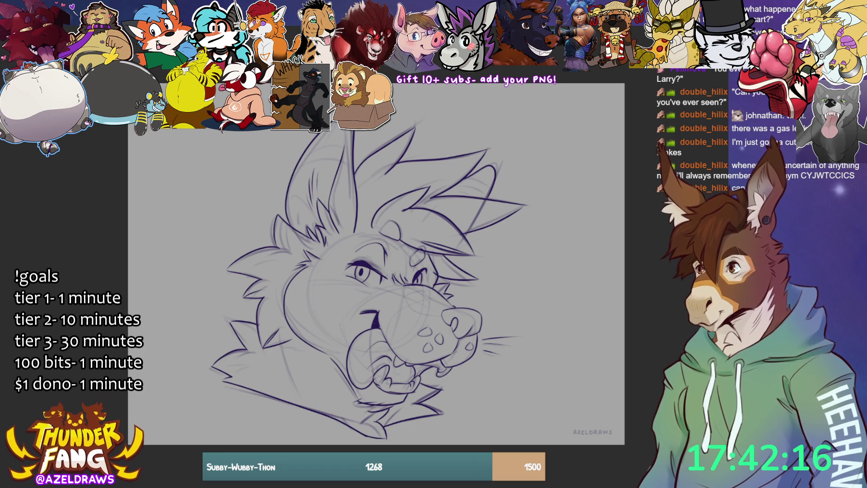
Step: Darken the mouth between the fangs, hide the sketch layer, and trace an ellipse around the head
left_click_drag(424, 367, 430, 367)
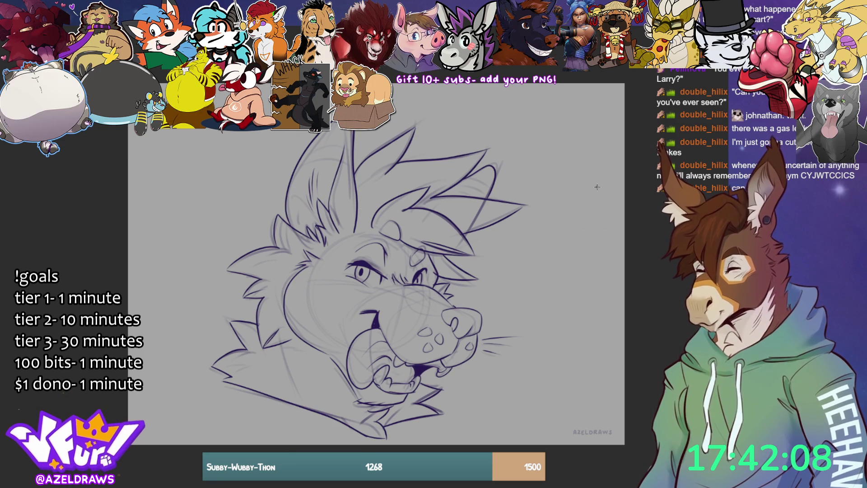
key("ctrl+h")
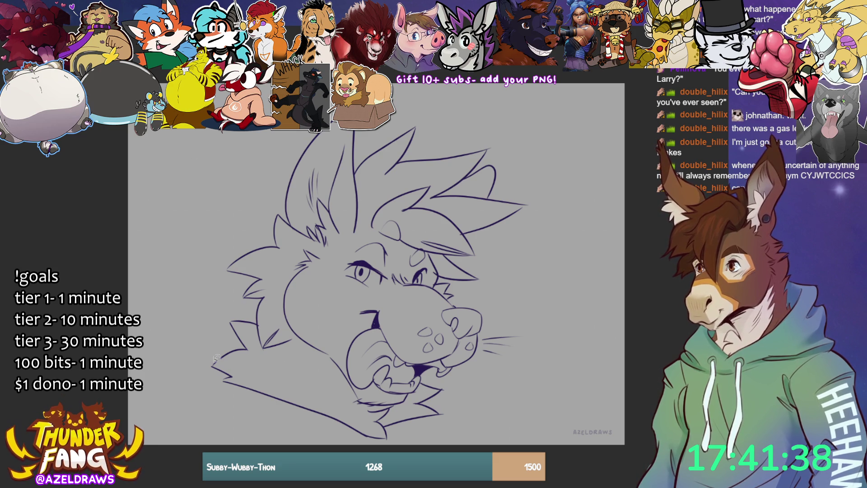
mouse_move(278, 131)
left_mouse_down()
mouse_move(153, 370)
mouse_move(603, 271)
mouse_move(432, 84)
left_mouse_up()
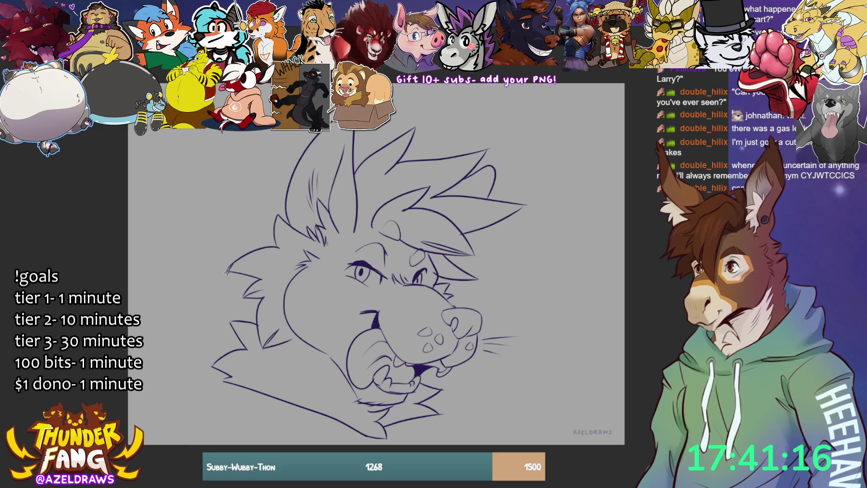
Step: Lengthen the left mane spike tip and trace a rough ellipse around the whole head
left_click_drag(229, 267, 226, 273)
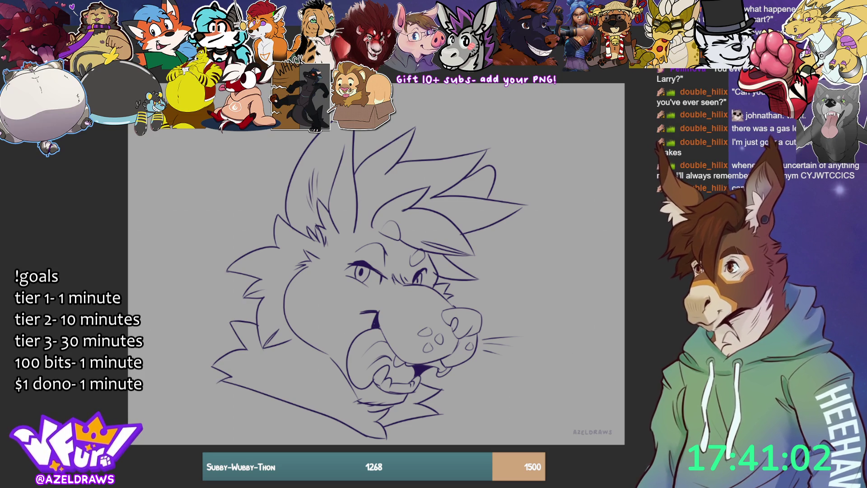
mouse_move(284, 131)
left_mouse_down()
mouse_move(202, 411)
mouse_move(570, 129)
mouse_move(477, 83)
left_mouse_up()
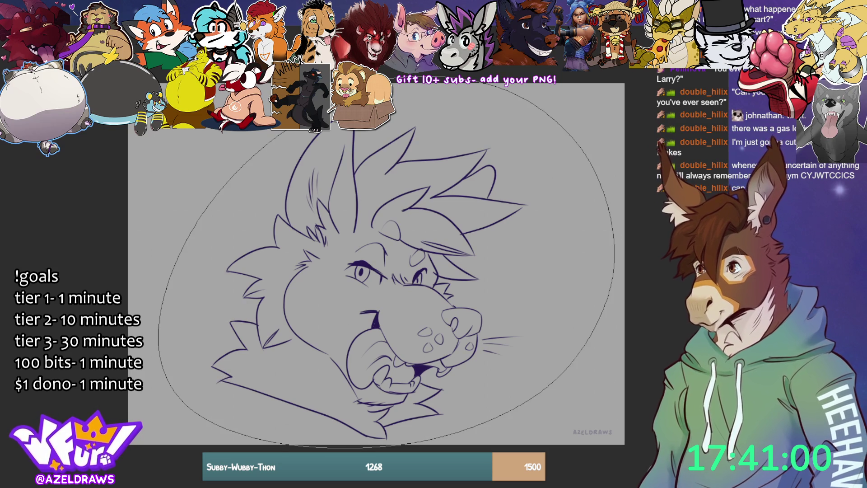
Step: Remove the purple shading, add a thin line along the neck's bottom, and mark around the head
key("ctrl+z")
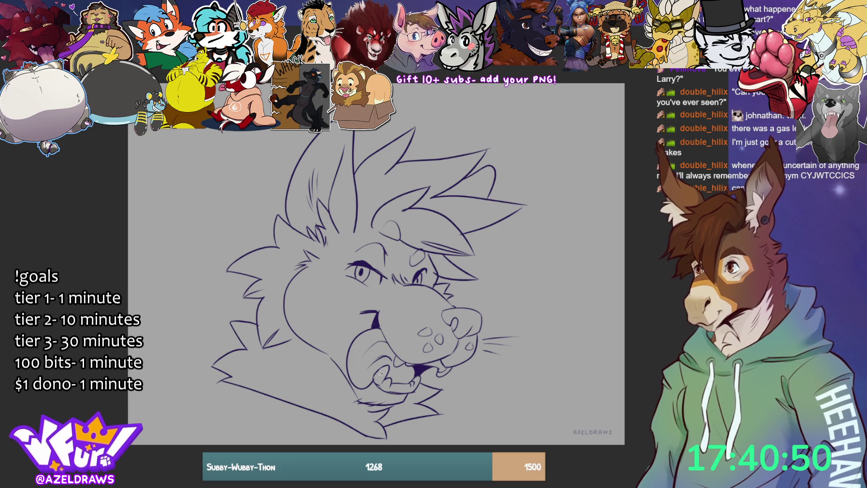
mouse_move(314, 432)
left_mouse_down()
mouse_move(368, 438)
mouse_move(425, 427)
mouse_move(479, 387)
mouse_move(543, 253)
mouse_move(483, 107)
mouse_move(257, 160)
mouse_move(224, 405)
mouse_move(322, 445)
mouse_move(311, 451)
left_mouse_up()
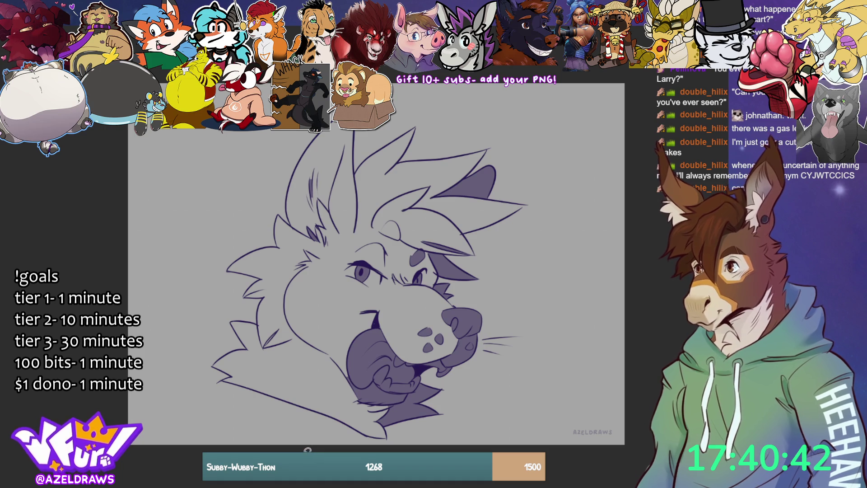
key("ctrl+z")
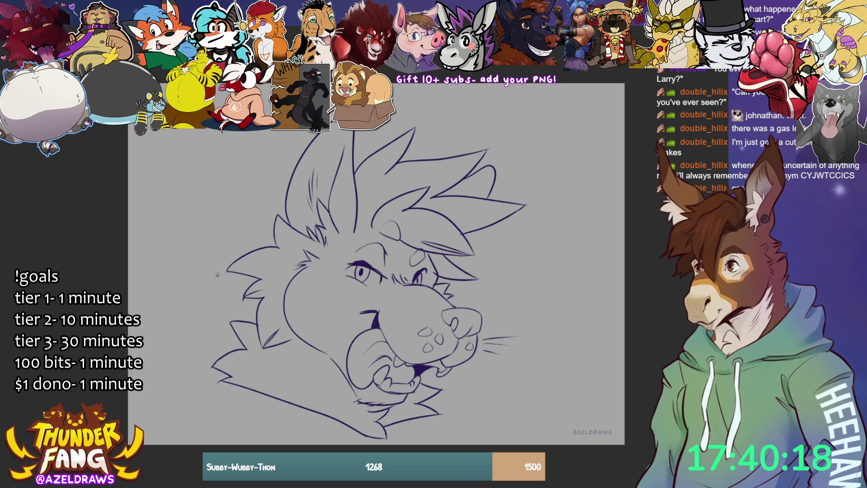
mouse_move(244, 134)
left_mouse_down()
mouse_move(197, 241)
mouse_move(597, 361)
mouse_move(232, 149)
left_mouse_up()
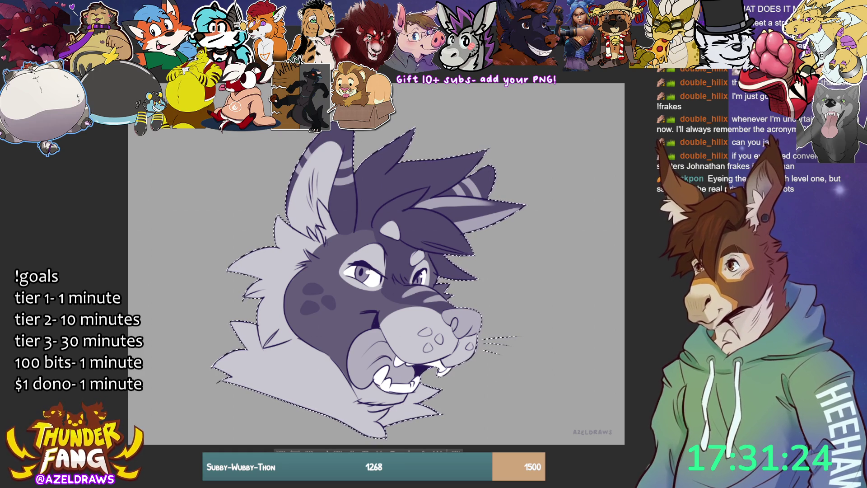
Step: Clear the selection around the finished head
key("ctrl+d")
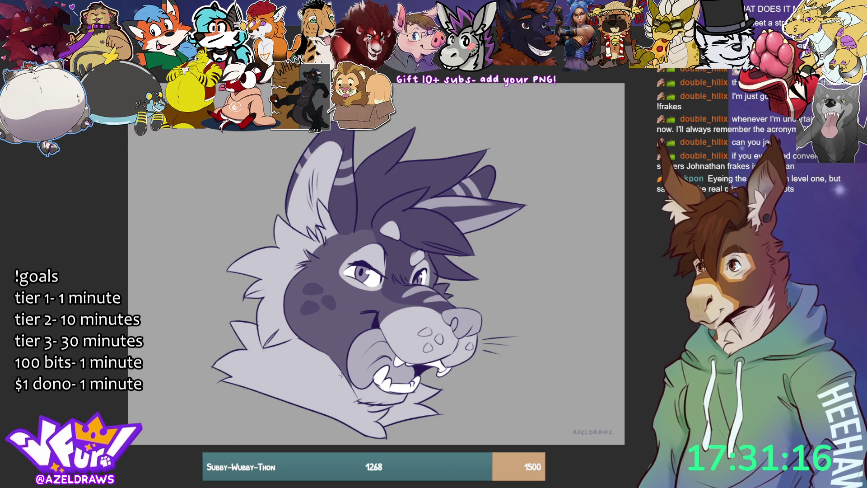
Step: Draw two fur strokes on the cheek just left of the mouth
left_click_drag(326, 357, 354, 392)
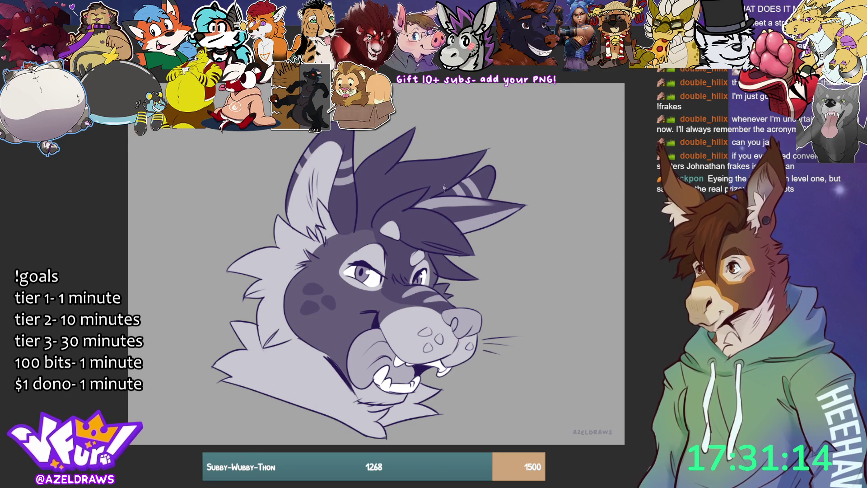
left_click_drag(319, 352, 357, 400)
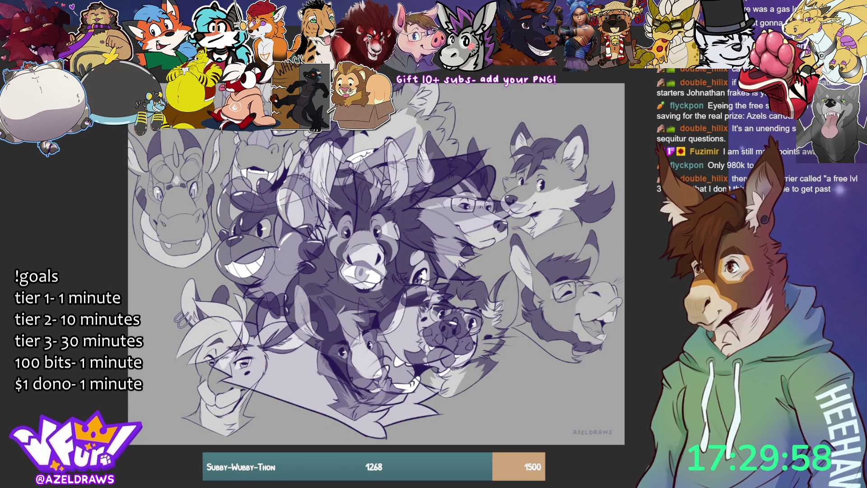
Step: Move the pasted head into the collage's lower-right gap, scale it down, and commit the transform
key("ctrl+t")
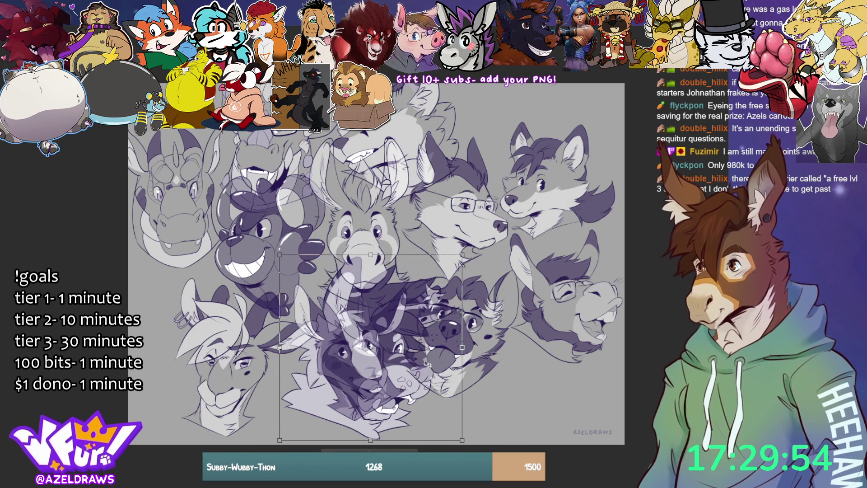
left_click_drag(433, 351, 587, 368)
left_click_drag(525, 275, 520, 304)
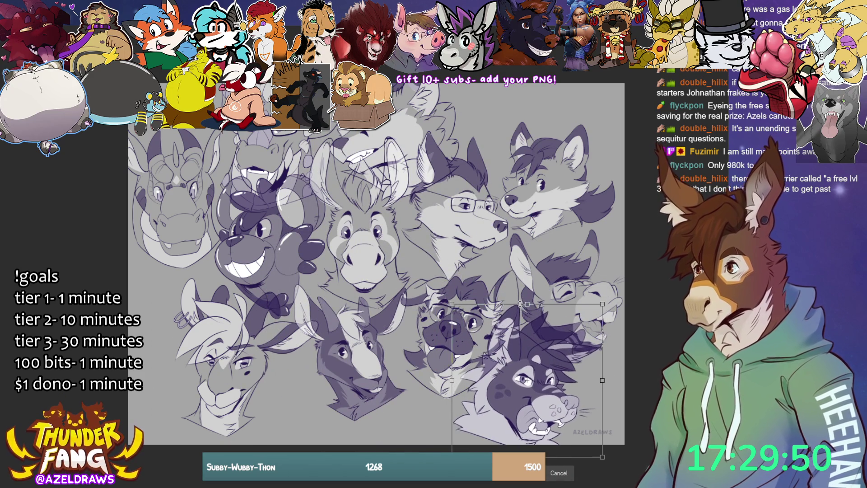
left_click_drag(545, 418, 555, 425)
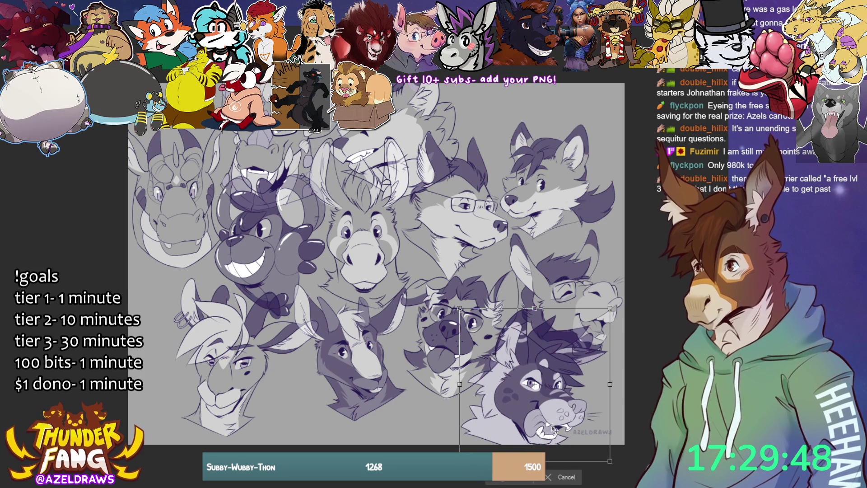
key("Return")
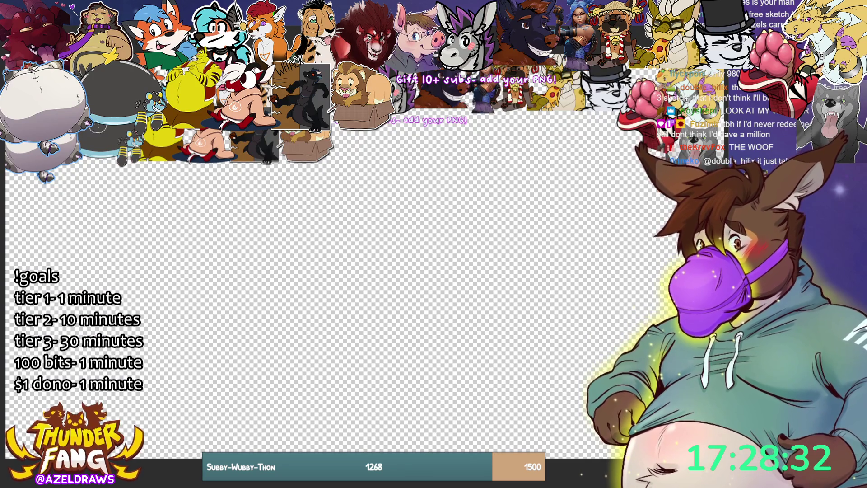
Step: Fit the overlay canvas in view, paste the goat head, move it to the centre and shrink it
key("ctrl+0")
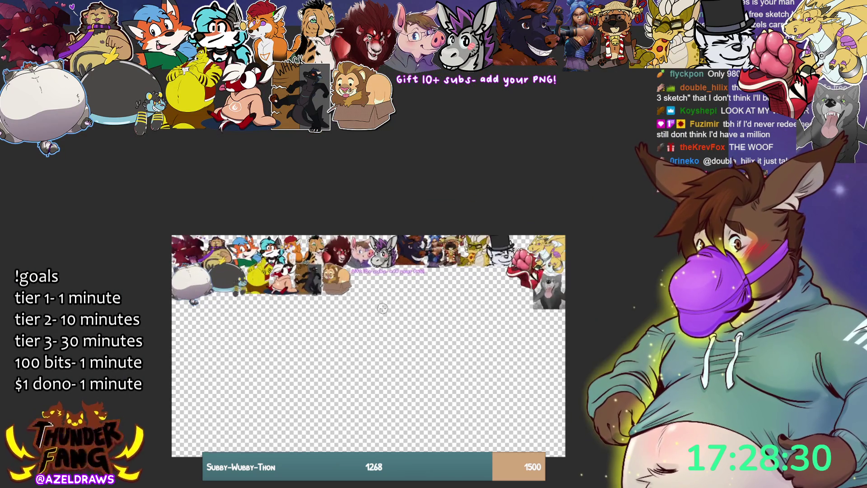
scroll(383, 308, "up", 2)
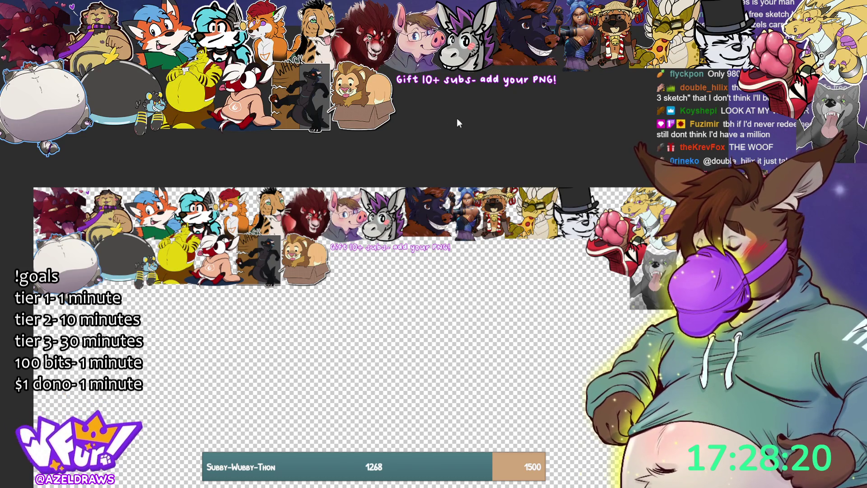
key("ctrl+v")
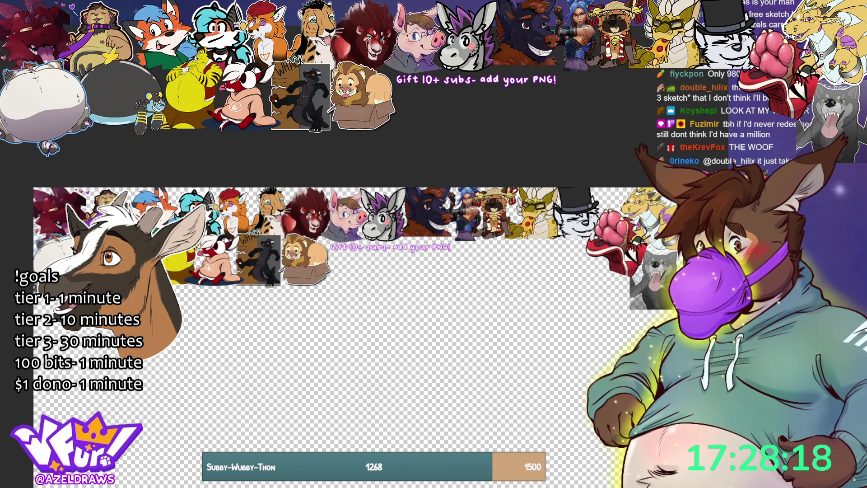
key("ctrl+t")
mouse_move(158, 323)
left_mouse_down()
mouse_move(318, 386)
mouse_move(512, 407)
left_mouse_up()
left_click_drag(559, 359, 477, 359)
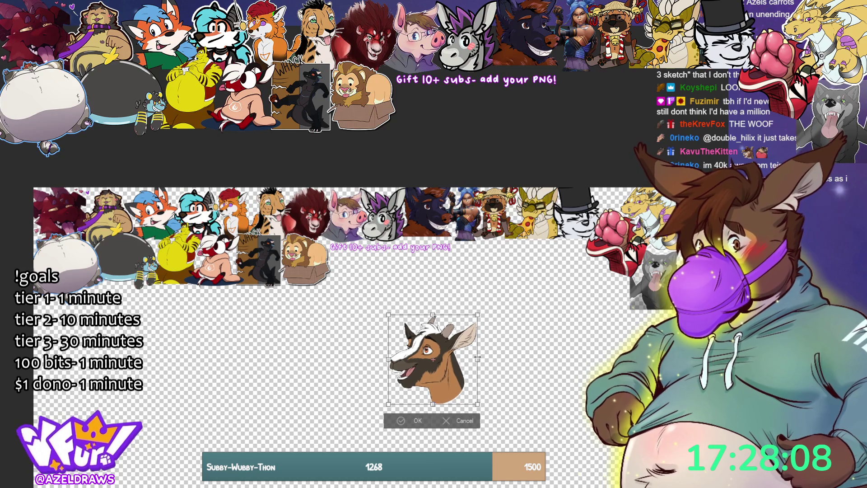
Step: Drag the goat head to the overlay's left edge below the banner and commit it
mouse_move(451, 386)
left_mouse_down()
mouse_move(672, 359)
mouse_move(163, 335)
mouse_move(130, 313)
mouse_move(126, 323)
left_mouse_up()
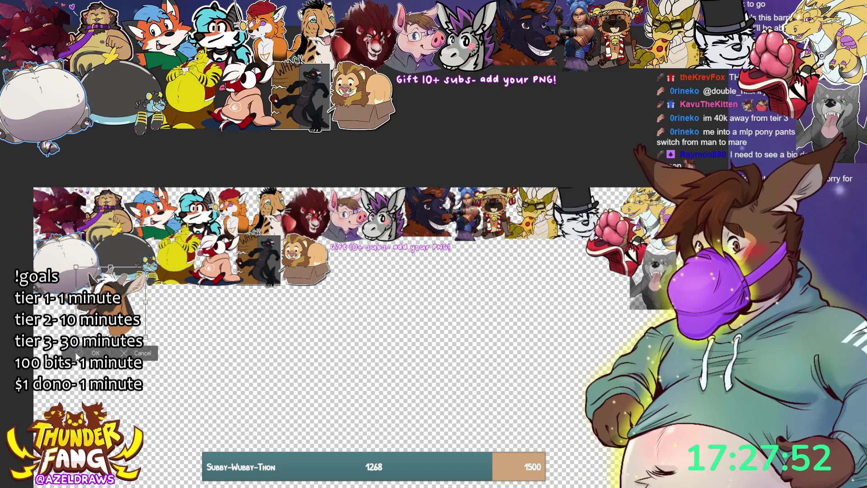
left_click(88, 353)
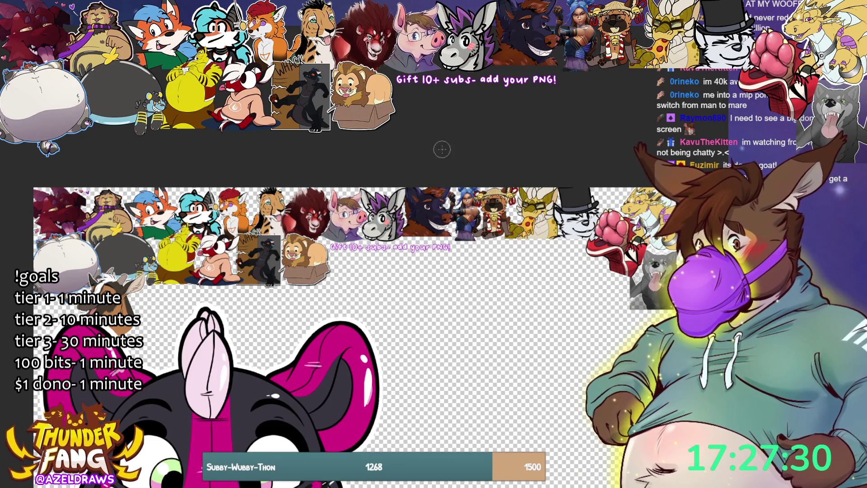
Step: Scale the pink-and-black character head down slightly and confirm
scroll(325, 166, "down", 2)
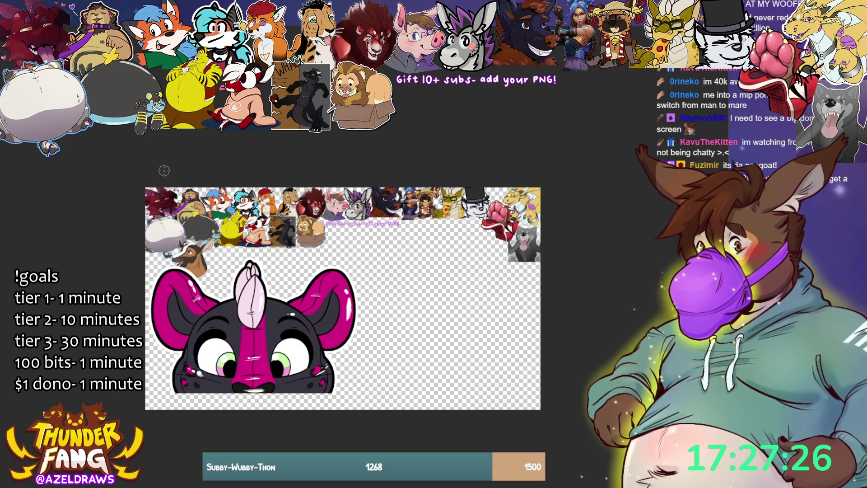
key("ctrl+t")
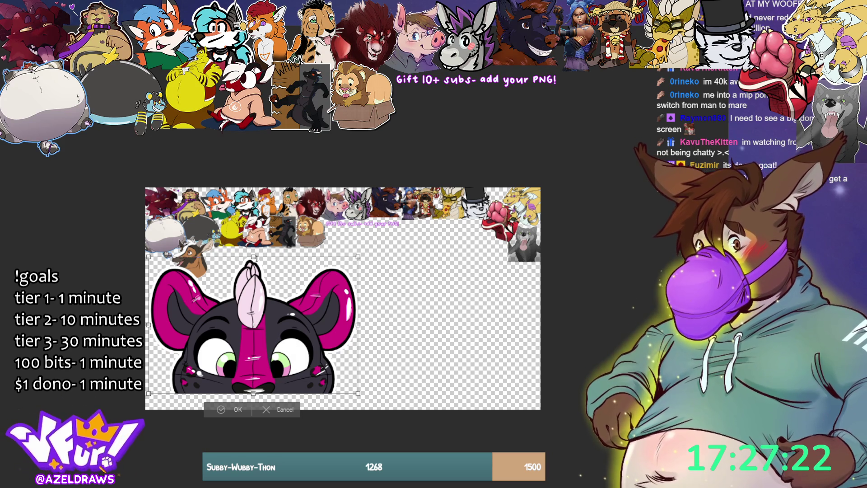
left_click_drag(255, 257, 245, 306)
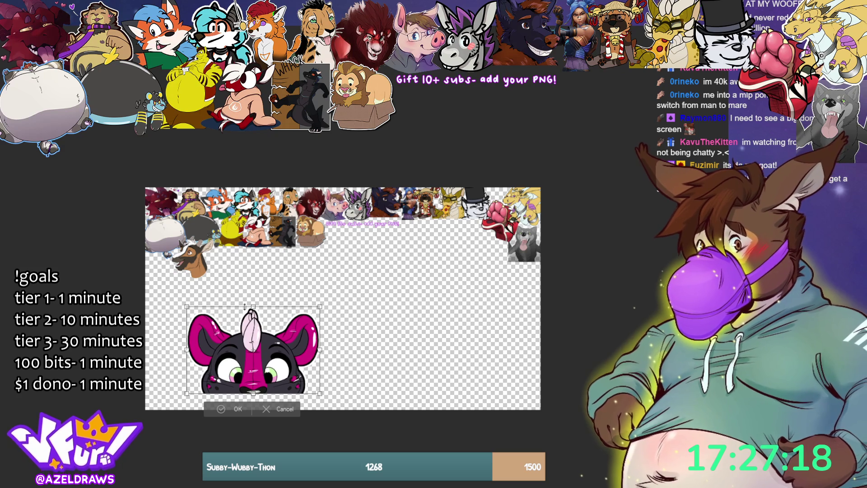
key("Return")
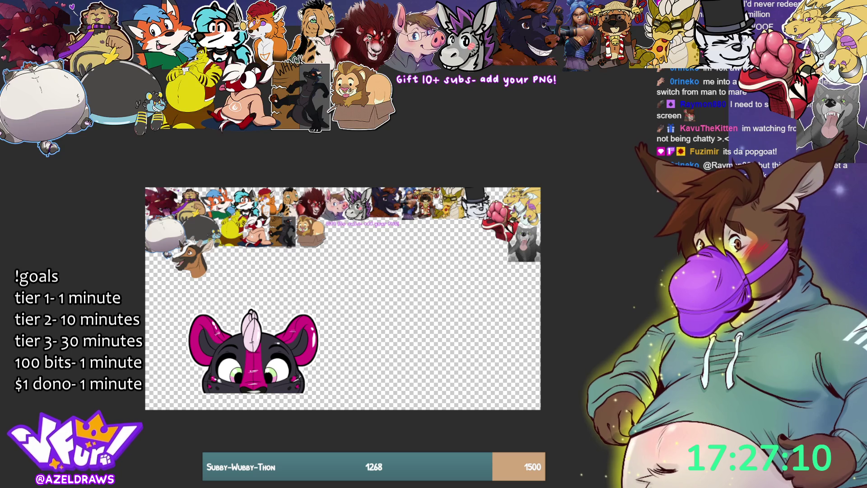
Step: Shrink the head further, rotate it about 90° clockwise, and move it up-left toward the goat
key("ctrl+t")
left_click_drag(252, 304, 253, 342)
mouse_move(312, 341)
left_mouse_down()
mouse_move(314, 397)
mouse_move(304, 437)
left_mouse_up()
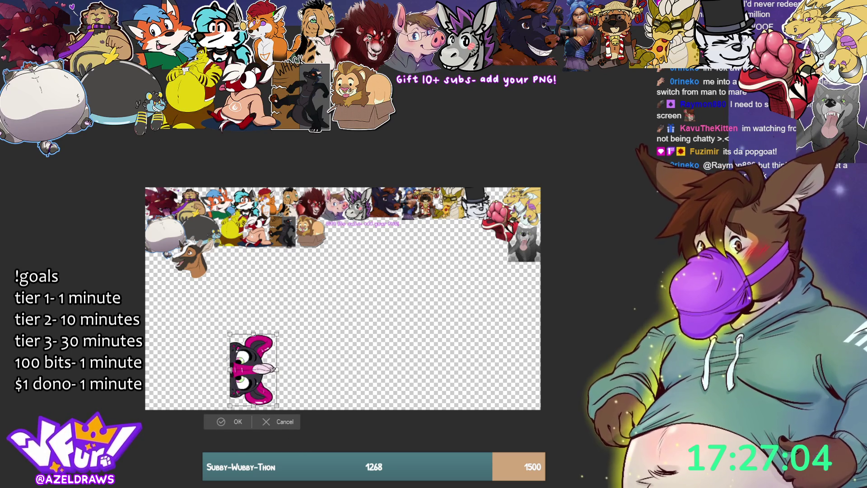
mouse_move(264, 400)
left_mouse_down()
mouse_move(218, 370)
mouse_move(183, 318)
mouse_move(177, 322)
mouse_move(178, 308)
mouse_move(187, 306)
mouse_move(171, 289)
left_mouse_up()
left_click(148, 318)
Step: Confirm the sideways head placement and nudge the goat head slightly left
scroll(143, 288, "up", 2)
scroll(143, 288, "up", 1)
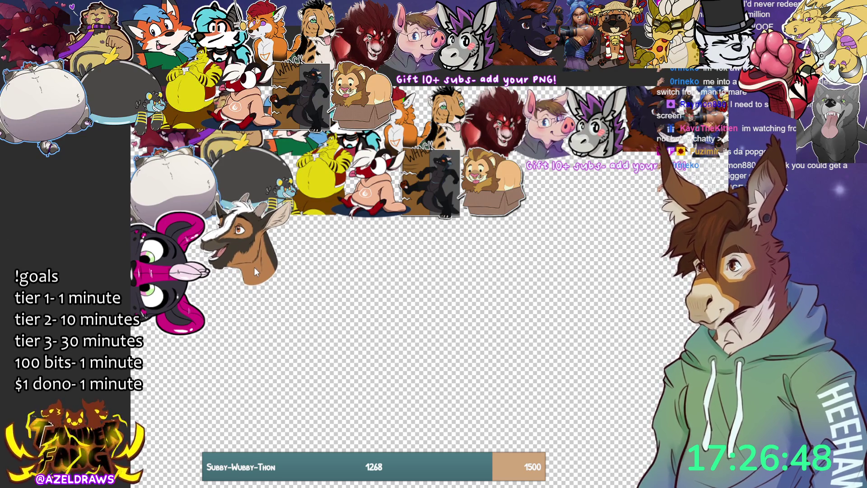
key("alt+Tab")
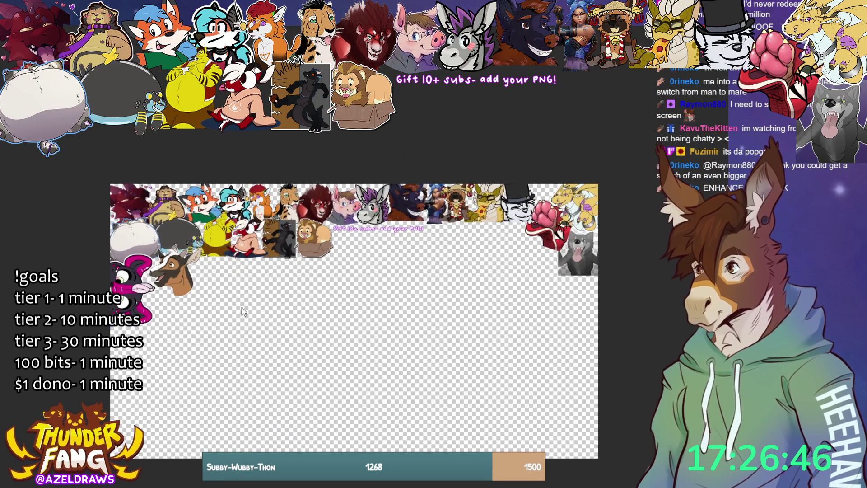
key("super+Up")
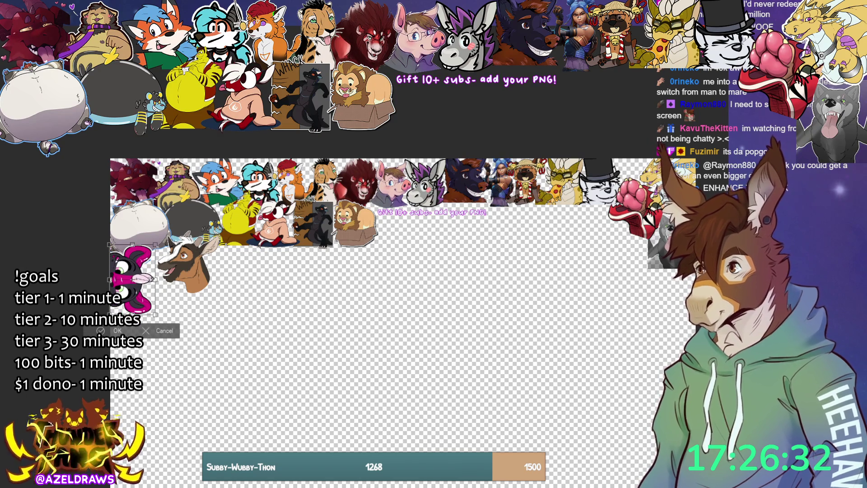
left_click(114, 333)
mouse_move(196, 276)
left_mouse_down()
mouse_move(184, 278)
mouse_move(199, 266)
mouse_move(194, 278)
left_mouse_up()
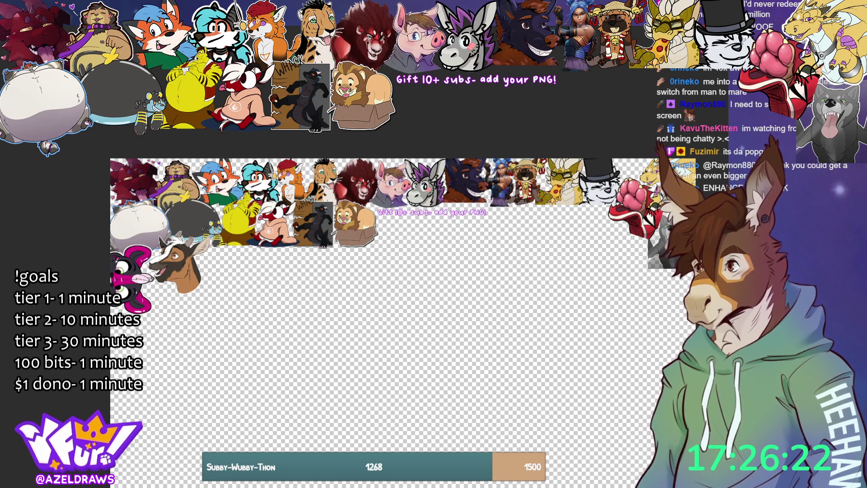
scroll(168, 157, "down", 1)
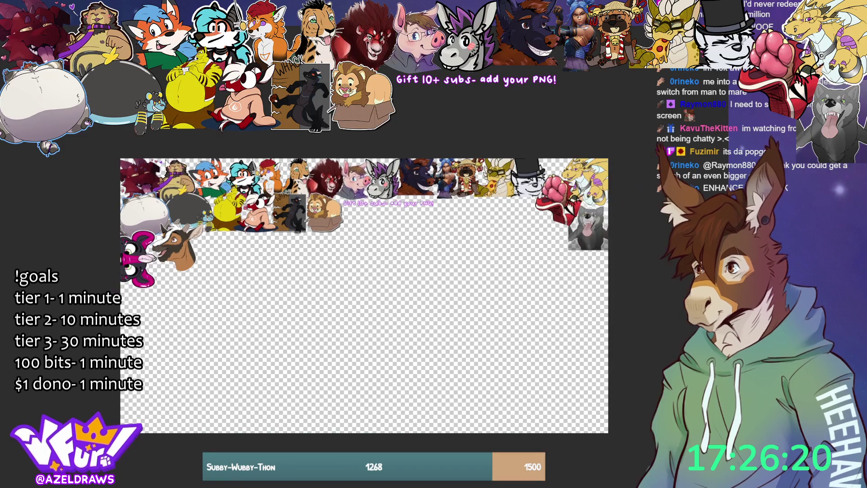
scroll(256, 238, "up", 1)
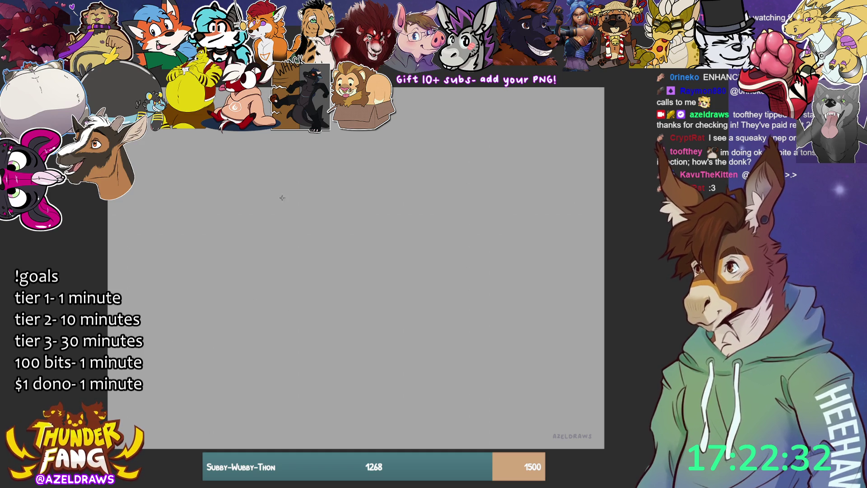
Step: Sketch the head's construction circles, guide curves, muzzle loop and jaw lines
mouse_move(265, 209)
left_mouse_down()
mouse_move(412, 212)
mouse_move(285, 360)
mouse_move(318, 165)
mouse_move(378, 183)
left_mouse_up()
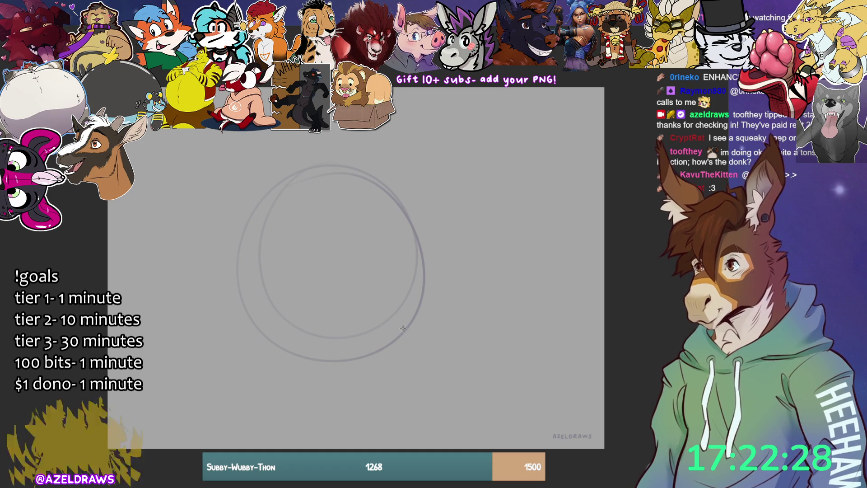
left_click_drag(249, 299, 412, 254)
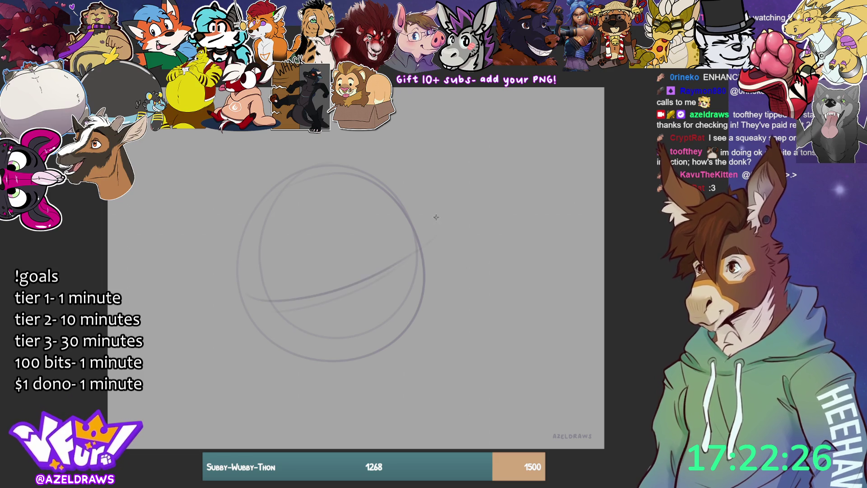
mouse_move(352, 180)
left_mouse_down()
mouse_move(390, 293)
mouse_move(391, 366)
left_mouse_up()
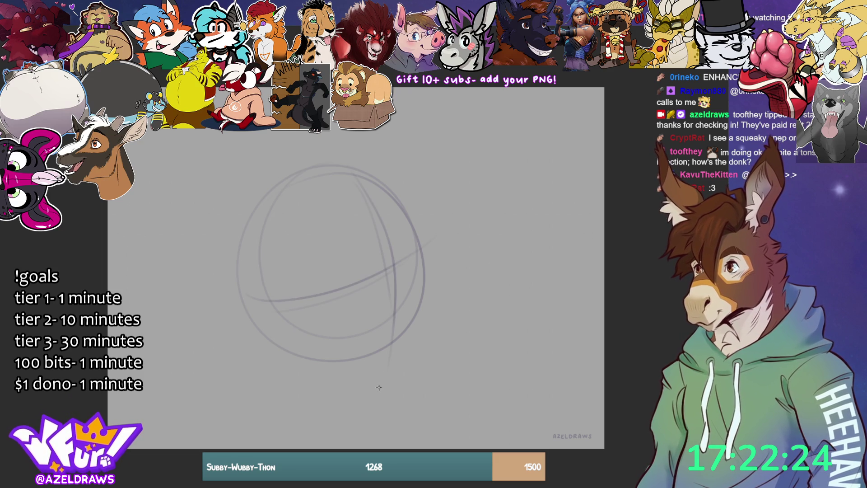
left_click_drag(371, 278, 449, 259)
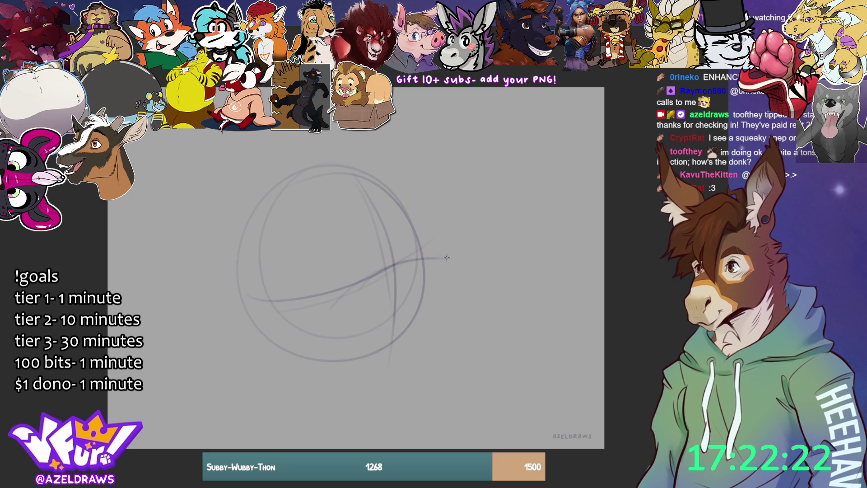
left_click_drag(398, 309, 343, 303)
mouse_move(462, 243)
left_mouse_down()
mouse_move(472, 267)
mouse_move(473, 357)
left_mouse_up()
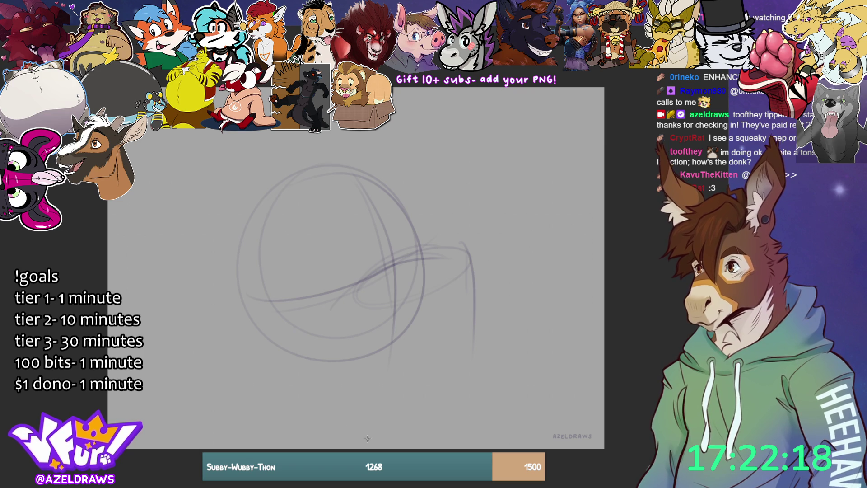
mouse_move(355, 368)
left_mouse_down()
mouse_move(380, 388)
mouse_move(454, 392)
mouse_move(474, 271)
mouse_move(469, 380)
left_mouse_up()
left_click_drag(343, 311, 344, 335)
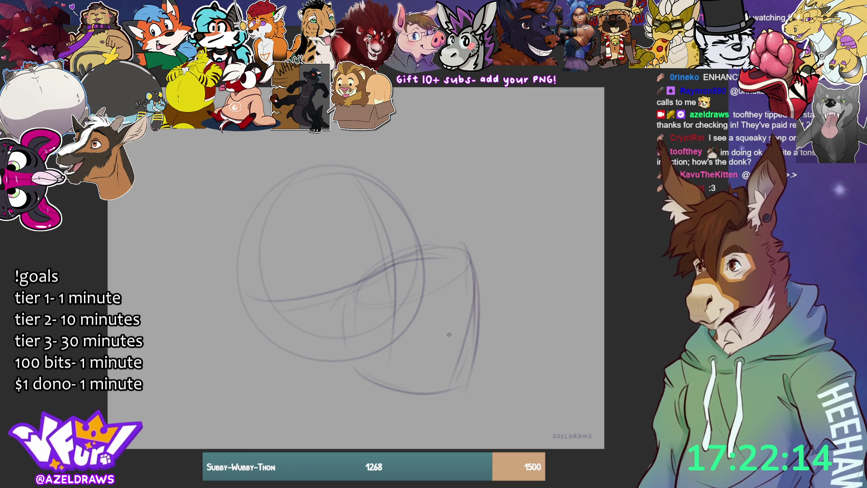
Step: Draw the oval eye and darken the brow and arcs around it
left_click_drag(372, 276, 459, 250)
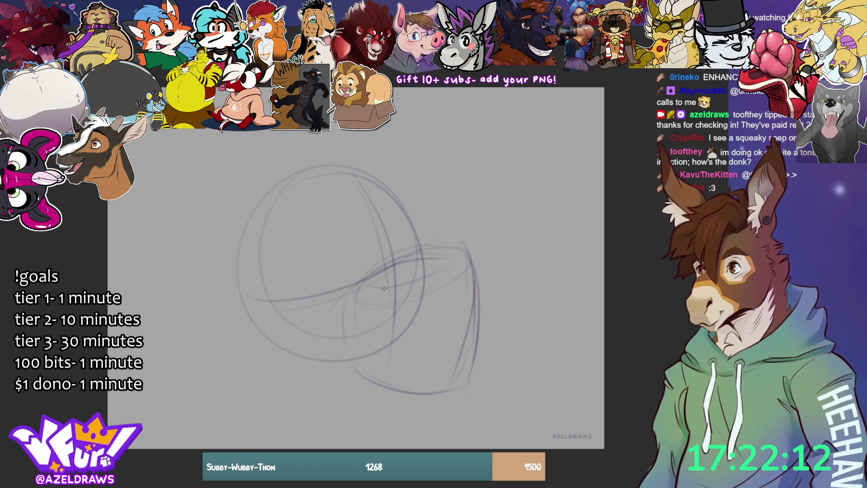
left_click_drag(300, 284, 348, 262)
mouse_move(324, 291)
left_mouse_down()
mouse_move(344, 284)
mouse_move(322, 276)
left_mouse_up()
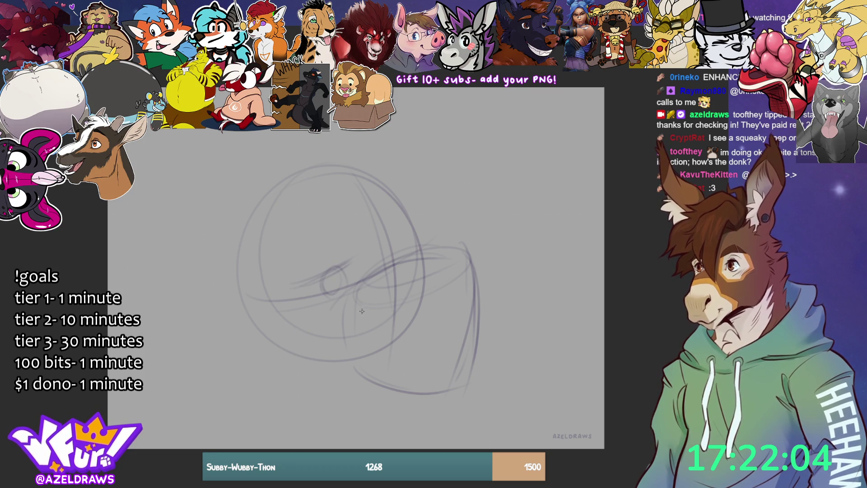
mouse_move(334, 239)
left_mouse_down()
mouse_move(341, 231)
mouse_move(339, 247)
left_mouse_up()
left_click_drag(397, 262, 397, 265)
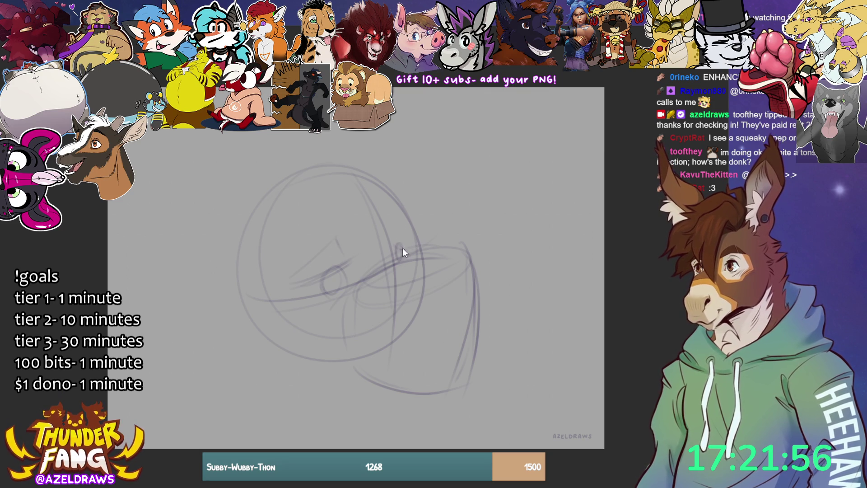
mouse_move(391, 248)
left_mouse_down()
mouse_move(415, 240)
mouse_move(408, 243)
left_mouse_up()
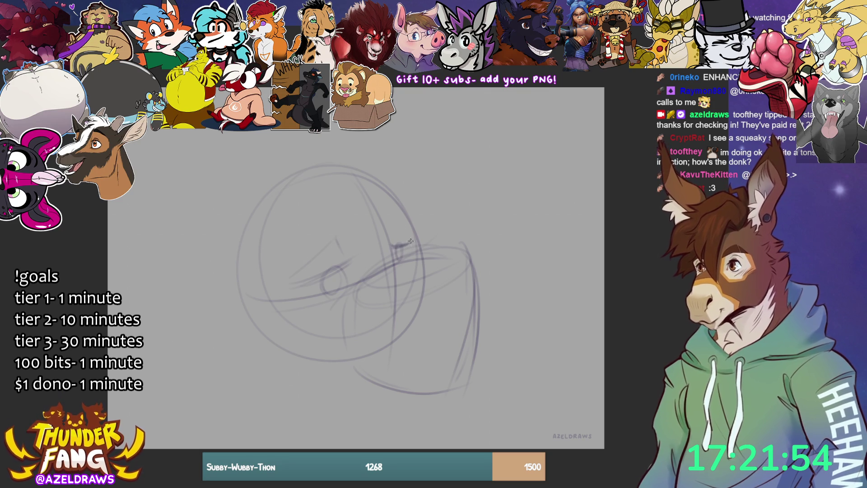
mouse_move(318, 276)
left_mouse_down()
mouse_move(352, 254)
mouse_move(354, 262)
left_mouse_up()
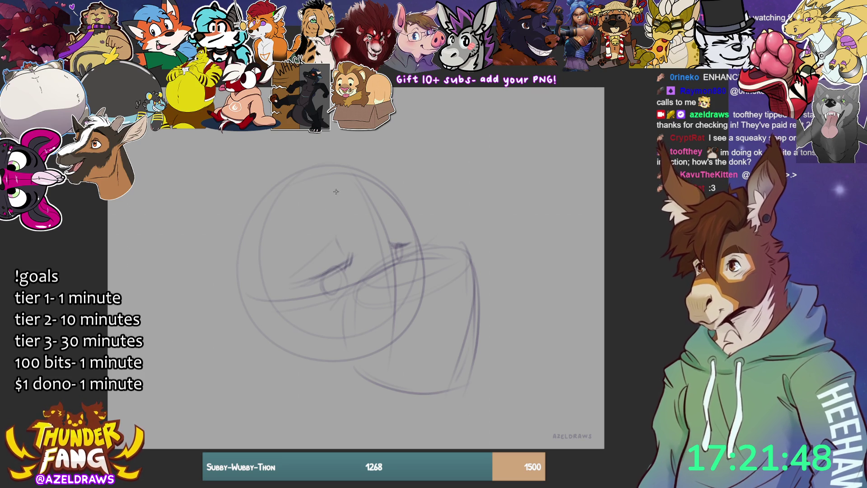
mouse_move(298, 262)
left_mouse_down()
mouse_move(329, 239)
mouse_move(340, 209)
mouse_move(311, 248)
left_mouse_up()
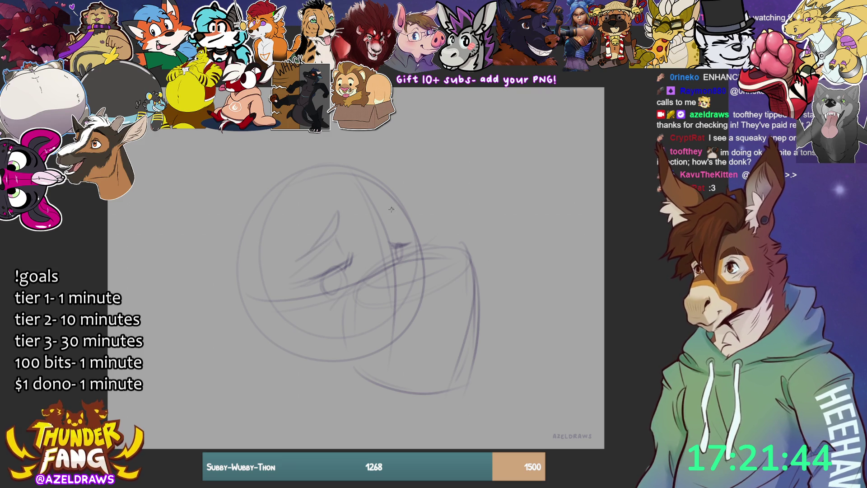
left_click_drag(378, 208, 406, 217)
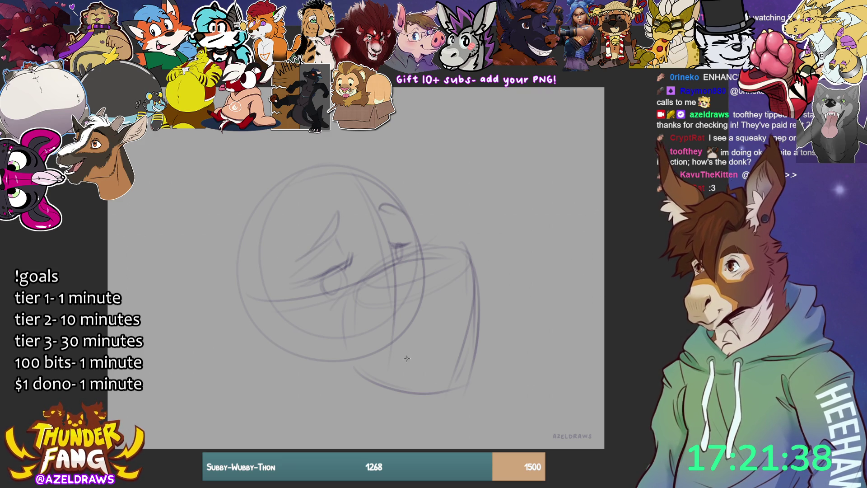
Step: Darken the snout's front and lower muzzle outlines, then begin the left ear
mouse_move(325, 339)
left_mouse_down()
mouse_move(347, 330)
mouse_move(358, 344)
mouse_move(447, 352)
mouse_move(464, 317)
mouse_move(456, 346)
left_mouse_up()
left_click_drag(464, 311, 456, 346)
mouse_move(470, 257)
left_mouse_down()
mouse_move(482, 334)
mouse_move(473, 271)
mouse_move(473, 336)
left_mouse_up()
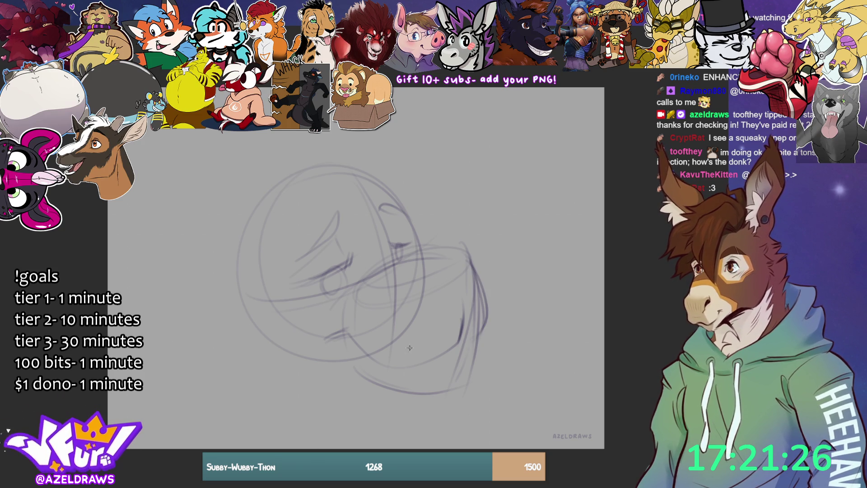
mouse_move(465, 263)
left_mouse_down()
mouse_move(417, 288)
mouse_move(448, 280)
mouse_move(444, 306)
left_mouse_up()
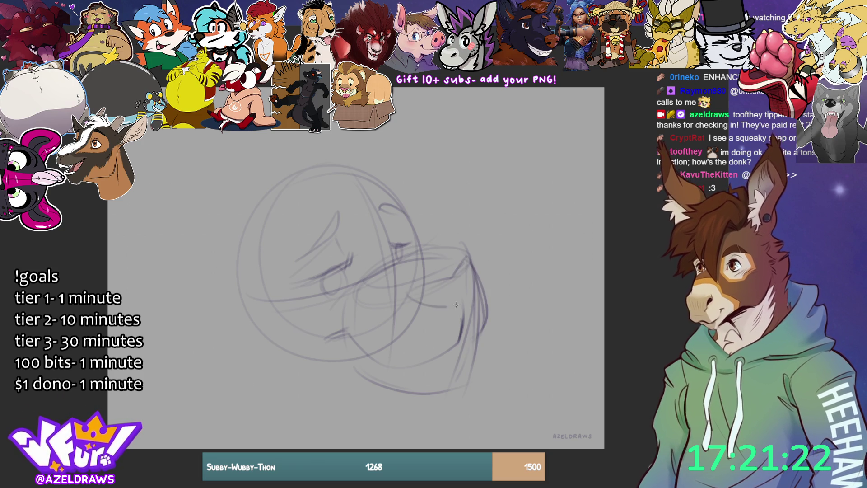
mouse_move(468, 253)
left_mouse_down()
mouse_move(475, 294)
mouse_move(415, 286)
left_mouse_up()
mouse_move(425, 293)
left_mouse_down()
mouse_move(410, 299)
mouse_move(472, 289)
mouse_move(476, 259)
left_mouse_up()
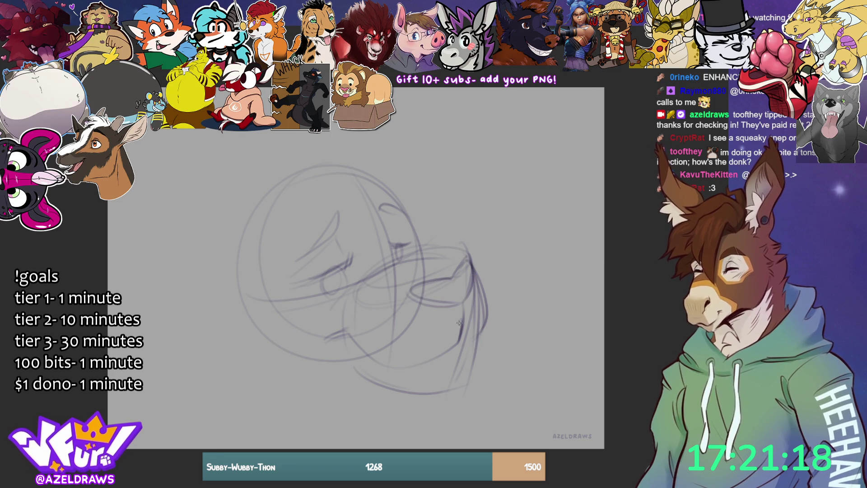
mouse_move(466, 316)
left_mouse_down()
mouse_move(462, 337)
mouse_move(476, 326)
mouse_move(470, 340)
left_mouse_up()
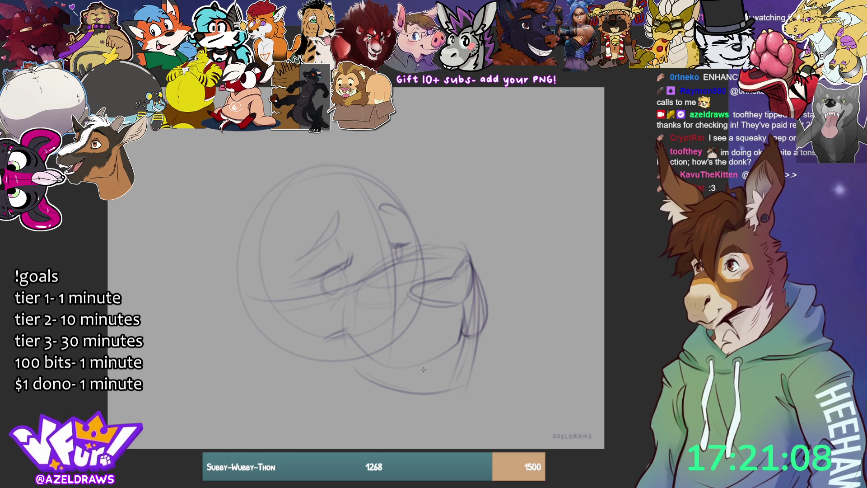
mouse_move(351, 335)
left_mouse_down()
mouse_move(384, 360)
mouse_move(436, 357)
mouse_move(466, 335)
left_mouse_up()
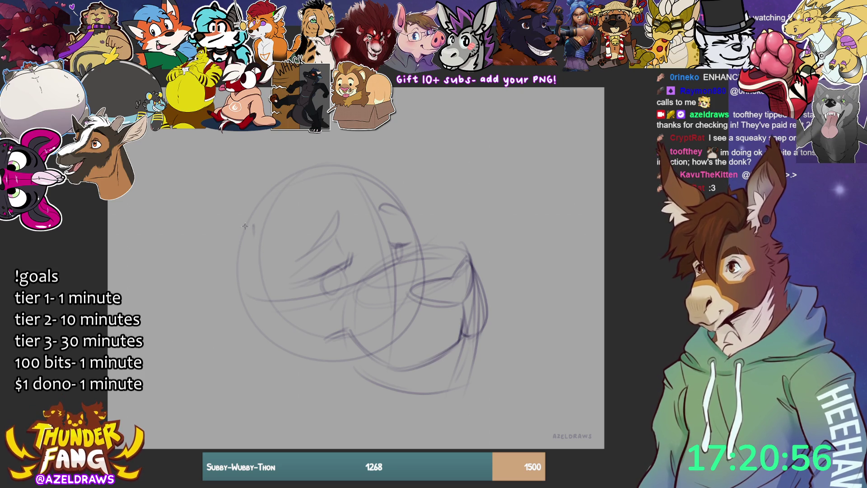
left_click_drag(255, 222, 237, 194)
Step: Sketch and redraw the large rounded left ear with an inner arc
mouse_move(186, 235)
left_mouse_down()
mouse_move(198, 211)
mouse_move(259, 199)
left_mouse_up()
mouse_move(194, 208)
left_mouse_down()
mouse_move(208, 185)
mouse_move(177, 223)
mouse_move(181, 270)
left_mouse_up()
mouse_move(171, 207)
left_mouse_down()
mouse_move(176, 230)
mouse_move(263, 286)
left_mouse_up()
mouse_move(172, 193)
left_mouse_down()
mouse_move(188, 268)
mouse_move(233, 281)
left_mouse_up()
mouse_move(251, 189)
left_mouse_down()
mouse_move(177, 177)
mouse_move(183, 253)
left_mouse_up()
left_click_drag(169, 218, 204, 161)
mouse_move(195, 199)
left_mouse_down()
mouse_move(212, 186)
mouse_move(248, 192)
mouse_move(199, 168)
mouse_move(170, 190)
left_mouse_up()
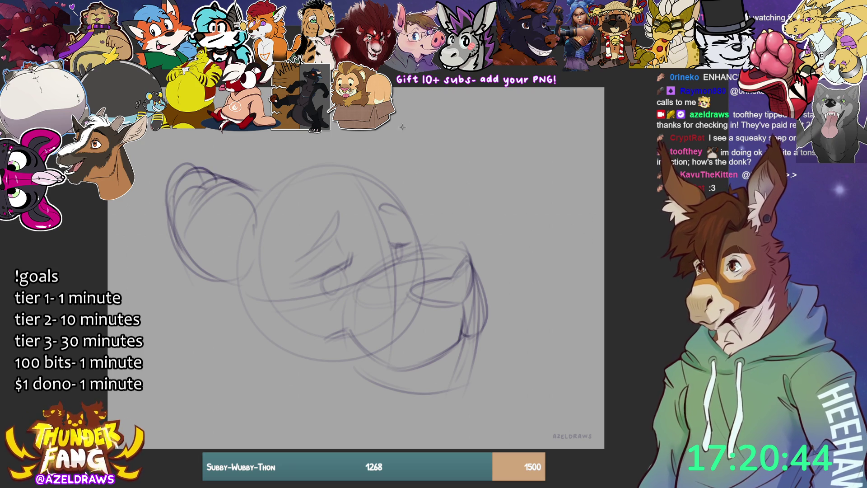
Step: Draw the pointed ears rising above the head and start a hair tuft
left_click_drag(349, 161, 383, 147)
mouse_move(402, 202)
left_mouse_down()
mouse_move(422, 167)
mouse_move(410, 146)
left_mouse_up()
mouse_move(350, 162)
left_mouse_down()
mouse_move(411, 163)
mouse_move(424, 141)
mouse_move(410, 191)
left_mouse_up()
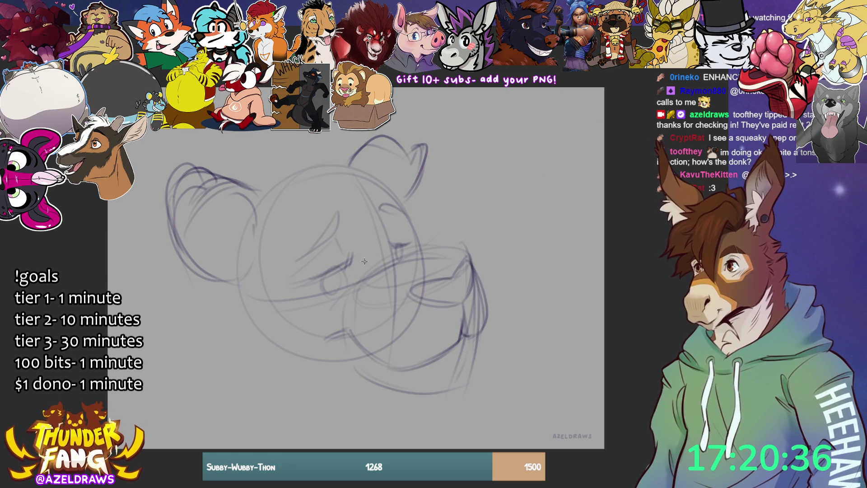
mouse_move(247, 187)
left_mouse_down()
mouse_move(237, 131)
mouse_move(266, 162)
left_mouse_up()
mouse_move(239, 132)
left_mouse_down()
mouse_move(222, 181)
mouse_move(239, 131)
left_mouse_up()
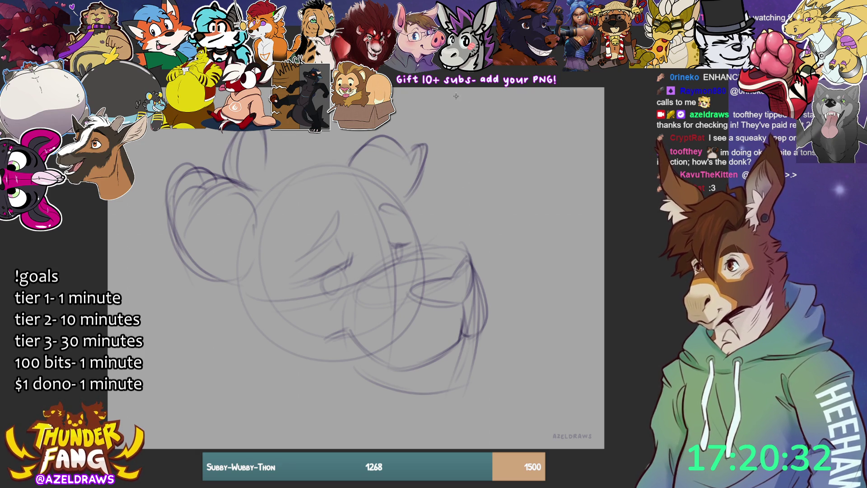
mouse_move(259, 168)
left_mouse_down()
mouse_move(276, 132)
mouse_move(336, 128)
left_mouse_up()
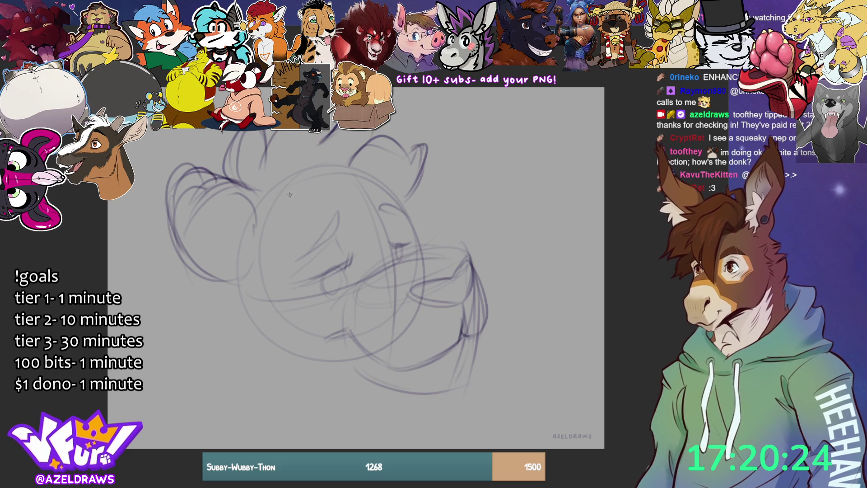
mouse_move(308, 190)
left_mouse_down()
mouse_move(357, 217)
mouse_move(426, 168)
left_mouse_up()
mouse_move(353, 165)
left_mouse_down()
mouse_move(438, 175)
mouse_move(400, 208)
mouse_move(416, 197)
left_mouse_up()
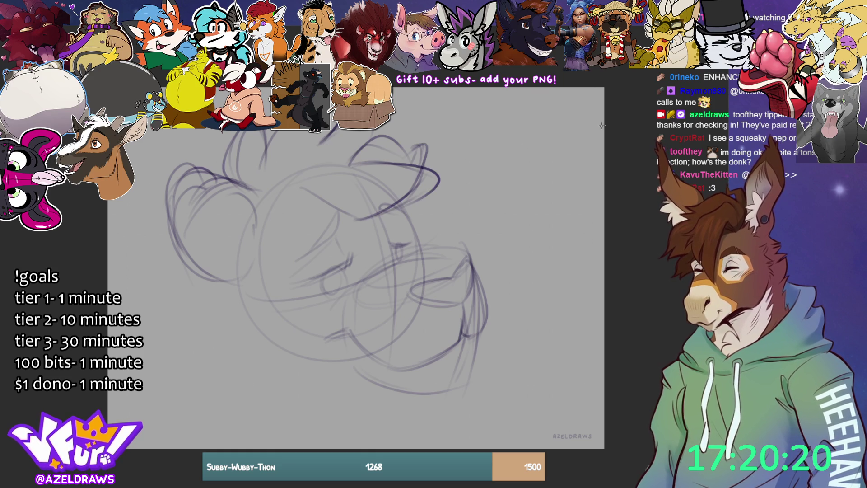
mouse_move(366, 165)
left_mouse_down()
mouse_move(385, 125)
mouse_move(327, 139)
mouse_move(319, 150)
mouse_move(398, 118)
mouse_move(376, 146)
mouse_move(386, 124)
left_mouse_up()
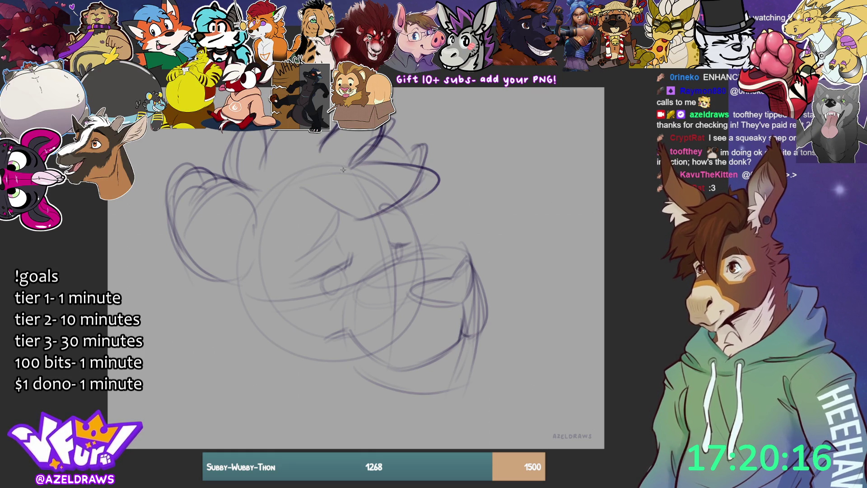
mouse_move(281, 170)
left_mouse_down()
mouse_move(294, 133)
mouse_move(317, 134)
left_mouse_up()
Step: Sketch hair tufts above the left ear and on top of the head
left_click_drag(260, 195, 250, 152)
left_click_drag(277, 180, 292, 149)
mouse_move(249, 175)
left_mouse_down()
mouse_move(261, 198)
mouse_move(315, 178)
mouse_move(361, 217)
left_mouse_up()
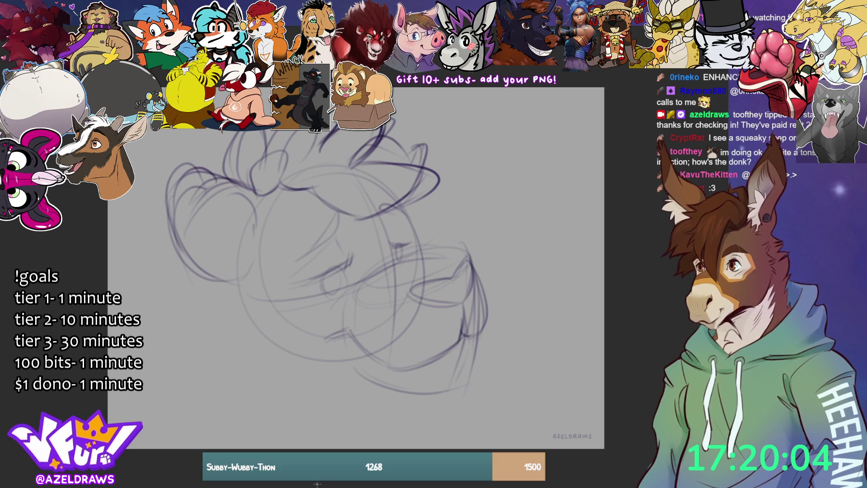
mouse_move(224, 280)
left_mouse_down()
mouse_move(219, 308)
mouse_move(261, 362)
mouse_move(310, 385)
mouse_move(277, 380)
left_mouse_up()
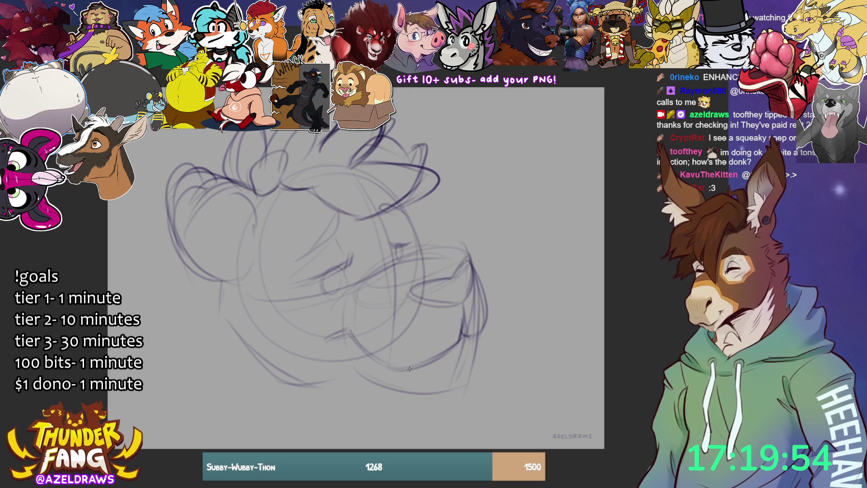
Step: Draw the lower jaw and chin outline, undoing and redrawing one stray arc
mouse_move(402, 379)
left_mouse_down()
mouse_move(417, 366)
mouse_move(424, 373)
left_mouse_up()
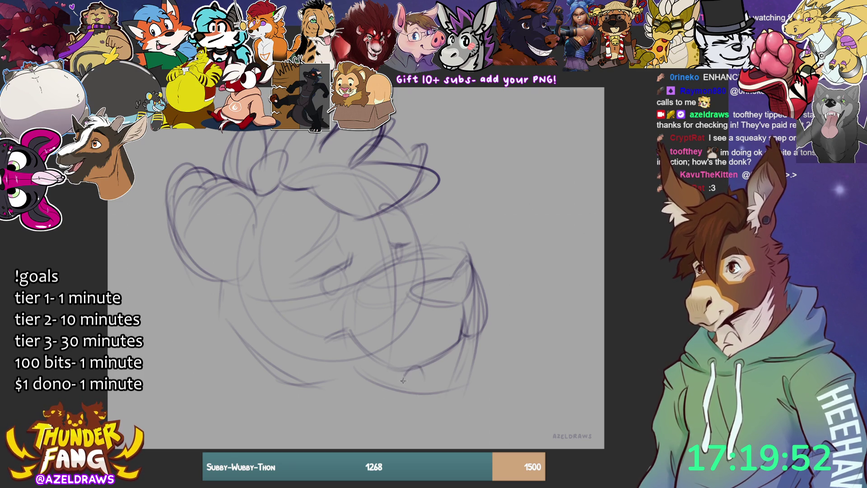
left_click_drag(353, 373, 402, 401)
mouse_move(337, 385)
left_mouse_down()
mouse_move(434, 427)
mouse_move(457, 406)
mouse_move(452, 364)
mouse_move(479, 334)
left_mouse_up()
left_click_drag(458, 378, 439, 421)
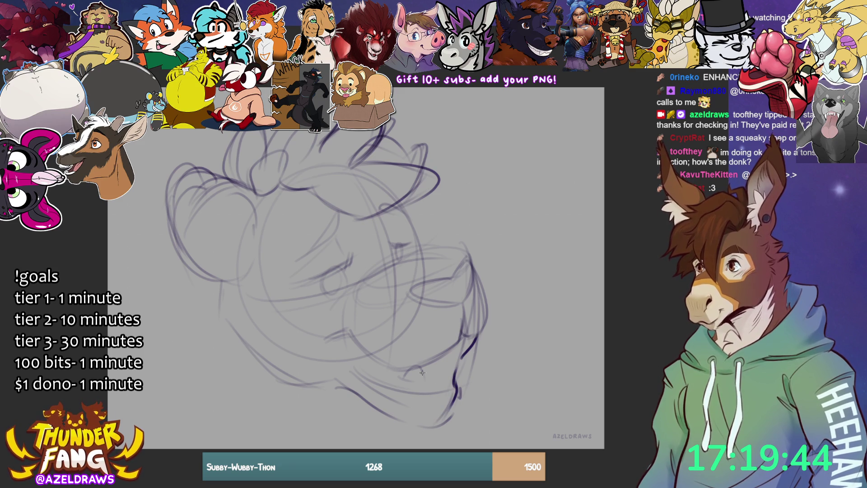
mouse_move(425, 364)
left_mouse_down()
mouse_move(478, 359)
mouse_move(491, 379)
left_mouse_up()
key("ctrl+z")
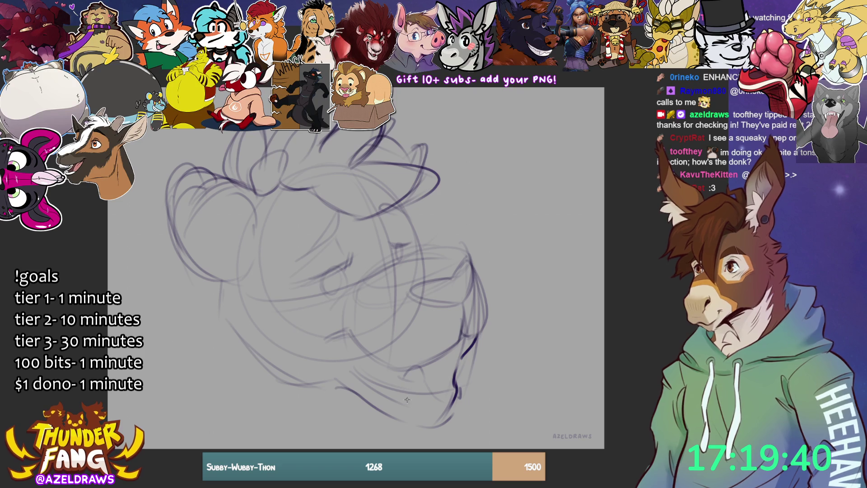
left_click_drag(393, 375, 472, 354)
left_click_drag(479, 389, 471, 371)
mouse_move(389, 375)
left_mouse_down()
mouse_move(444, 416)
mouse_move(480, 395)
mouse_move(416, 368)
mouse_move(420, 391)
mouse_move(412, 370)
mouse_move(421, 387)
mouse_move(405, 393)
mouse_move(407, 371)
left_mouse_up()
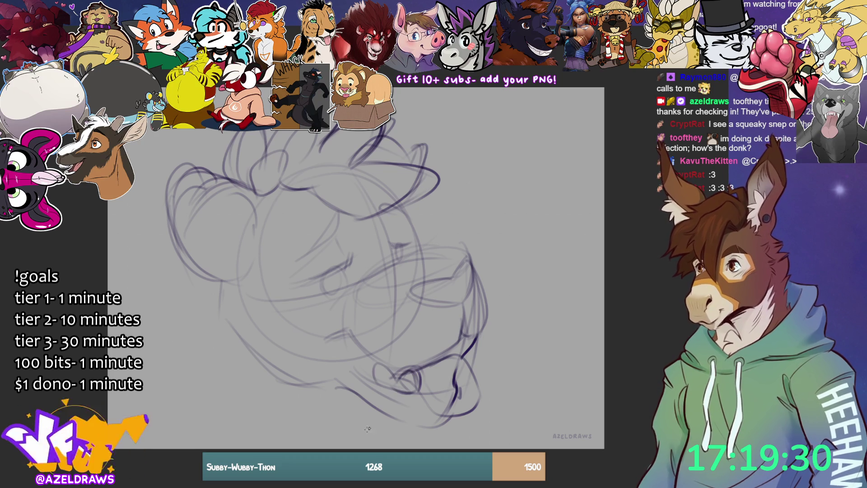
Step: Try a wavy upper lip line, undo it, and add a small oval mark on the muzzle
mouse_move(367, 364)
left_mouse_down()
mouse_move(394, 382)
mouse_move(361, 371)
mouse_move(398, 388)
mouse_move(388, 350)
mouse_move(404, 371)
mouse_move(428, 365)
left_mouse_up()
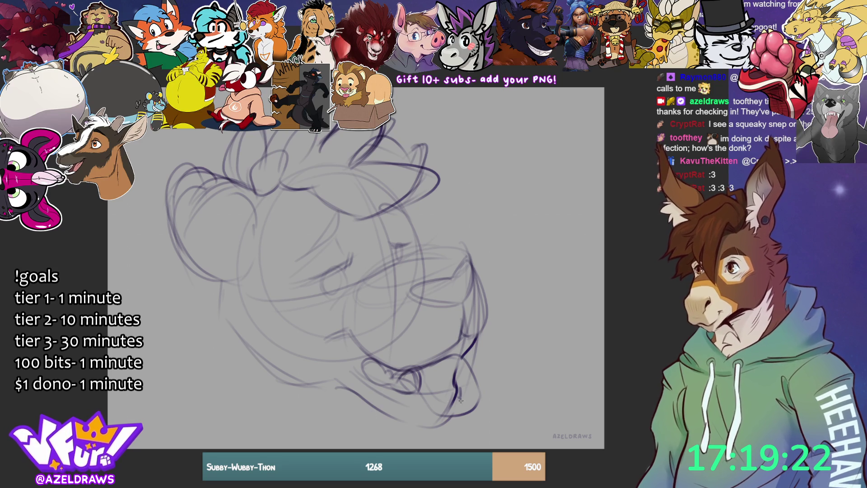
key("ctrl+z")
key("ctrl+z")
key("ctrl+z")
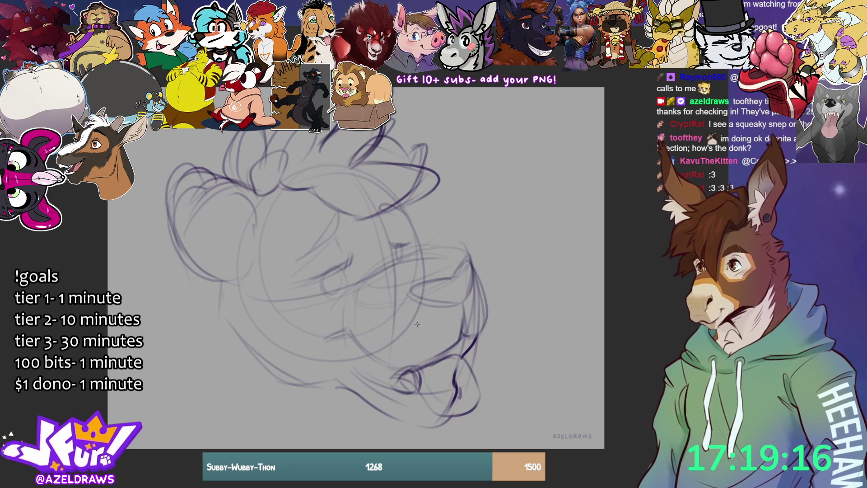
left_click_drag(422, 323, 430, 319)
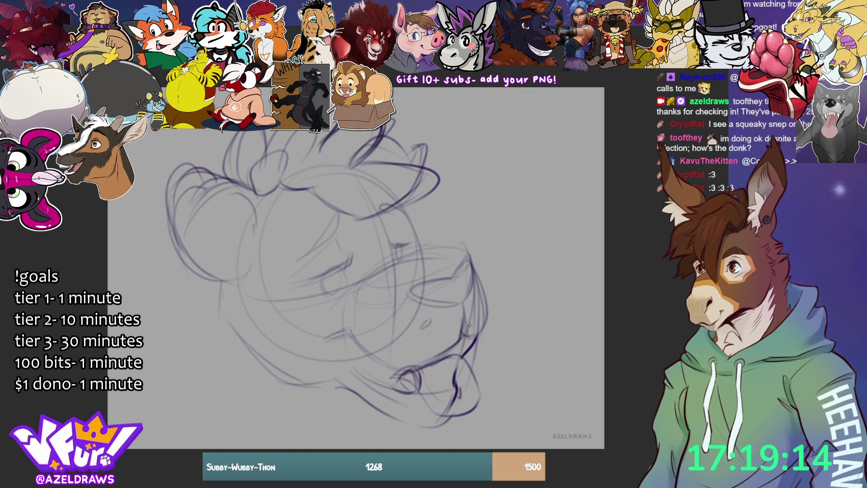
Step: Dot five freckles across the muzzle
left_click(453, 316)
left_click(439, 333)
left_click(455, 330)
left_click(409, 342)
left_click(430, 347)
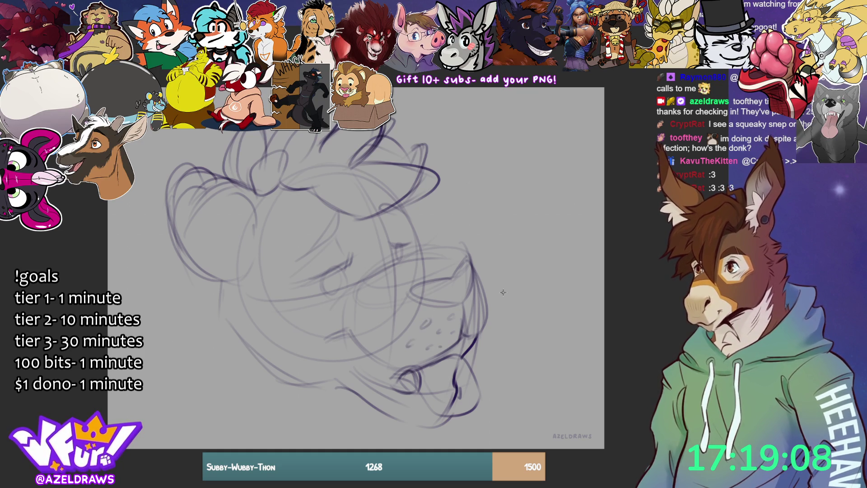
Step: Darken the short mouth-corner lines and add a dark stroke below the eye
mouse_move(353, 322)
left_mouse_down()
mouse_move(346, 333)
mouse_move(390, 373)
left_mouse_up()
mouse_move(347, 326)
left_mouse_down()
mouse_move(329, 337)
mouse_move(334, 346)
left_mouse_up()
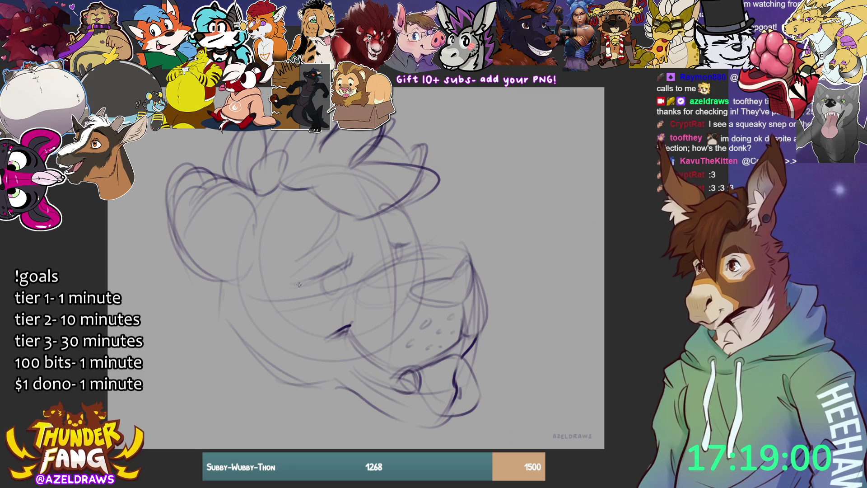
left_click_drag(301, 291, 329, 285)
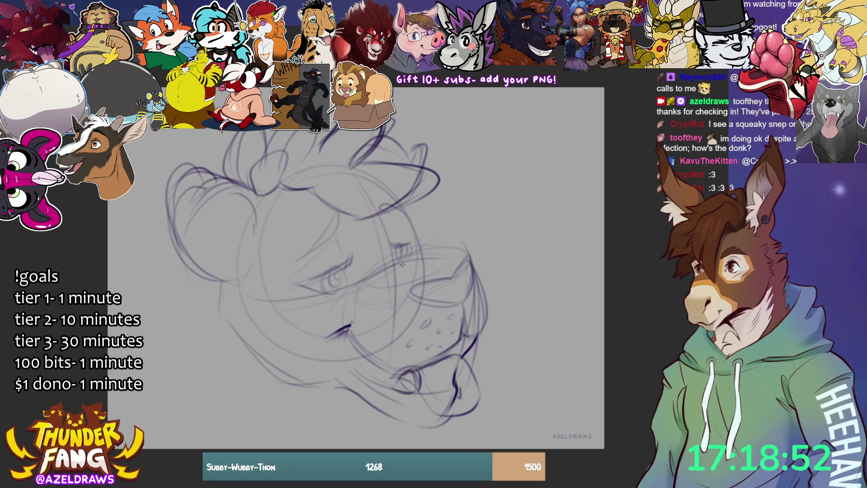
Step: Add the eyebrow above the eye and sketch the jaw line toward the chin, undoing a failed attempt
left_click_drag(391, 225, 385, 236)
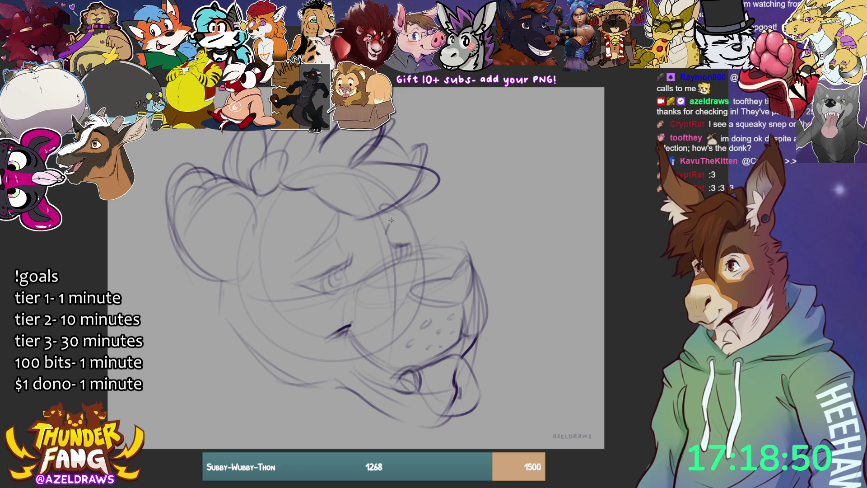
left_click_drag(333, 243, 352, 265)
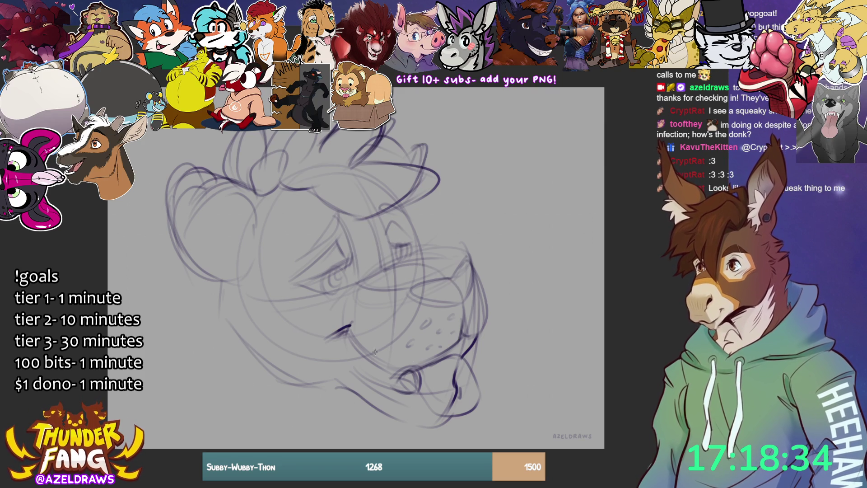
mouse_move(250, 283)
left_mouse_down()
mouse_move(244, 337)
mouse_move(308, 394)
left_mouse_up()
mouse_move(242, 297)
left_mouse_down()
mouse_move(242, 343)
mouse_move(304, 395)
mouse_move(330, 391)
left_mouse_up()
key("ctrl+z")
key("ctrl+z")
mouse_move(229, 329)
left_mouse_down()
mouse_move(285, 389)
mouse_move(335, 384)
left_mouse_up()
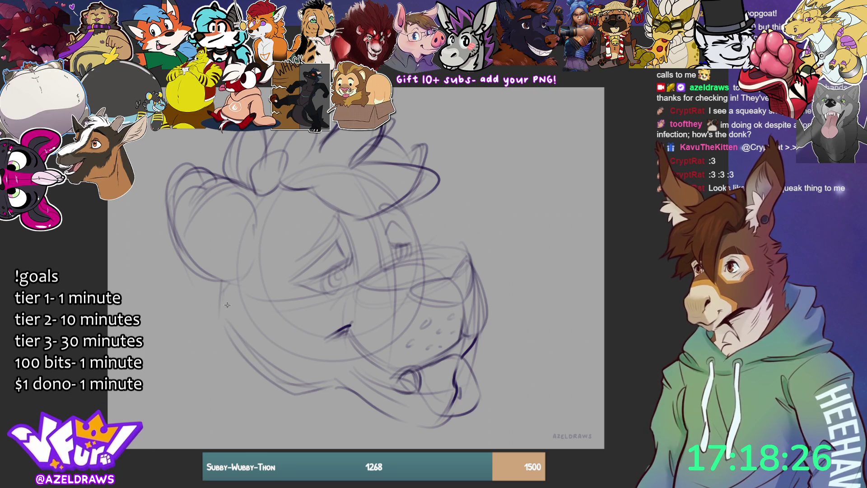
Step: Draw the back-of-head curve, redo the lower-left head line, and sketch the neck base under the chin
left_click_drag(202, 269, 241, 353)
left_click_drag(201, 293, 251, 398)
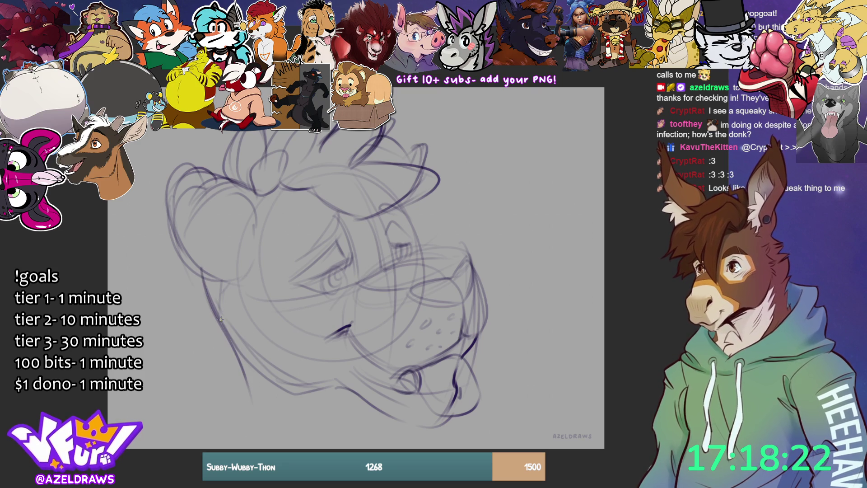
left_click_drag(206, 290, 163, 347)
key("ctrl+z")
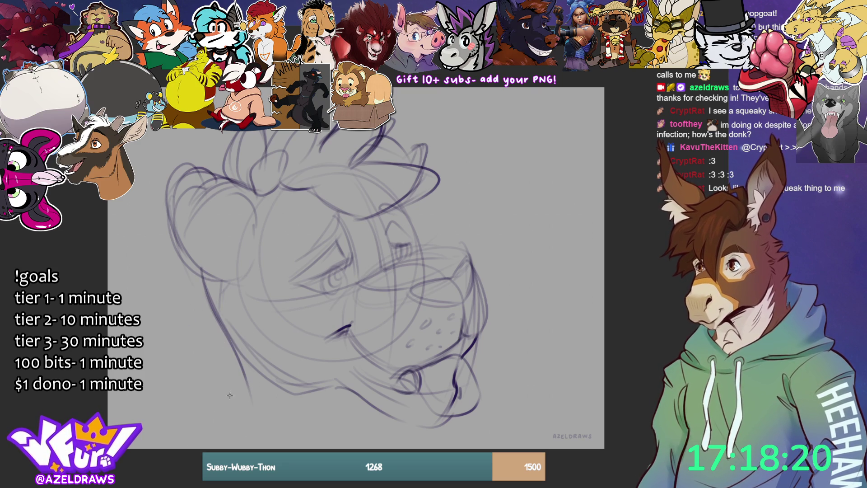
key("ctrl+z")
left_click_drag(210, 294, 182, 351)
mouse_move(356, 401)
left_mouse_down()
mouse_move(326, 447)
mouse_move(335, 430)
mouse_move(429, 412)
left_mouse_up()
Step: Shrink the whole head sketch slightly, shift it right, then add a stroke at the left cheek
key("ctrl+t")
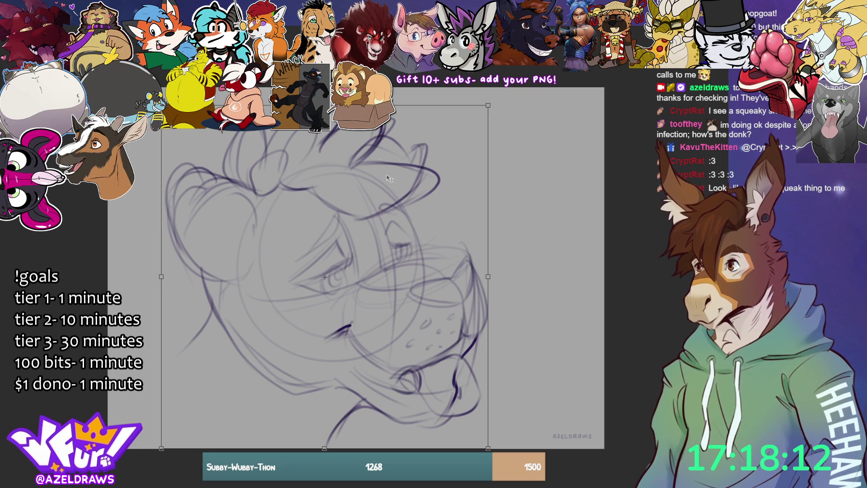
mouse_move(392, 188)
left_mouse_down()
mouse_move(431, 221)
mouse_move(440, 214)
left_mouse_up()
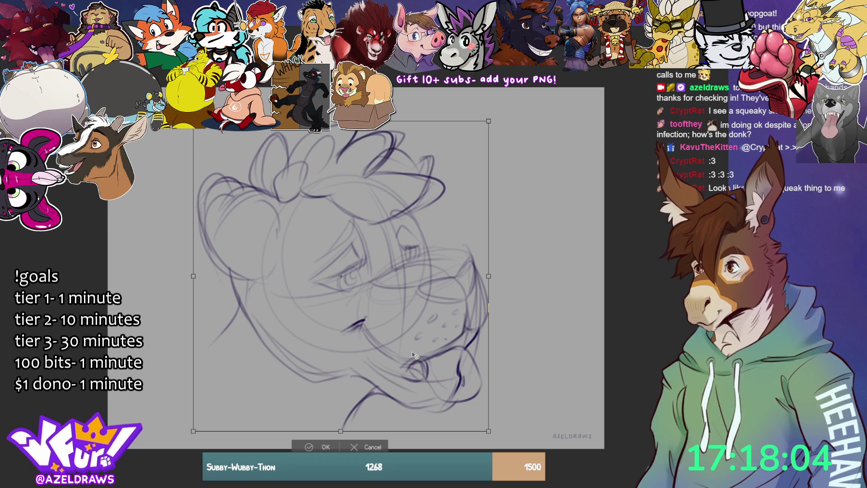
left_click_drag(341, 432, 341, 422)
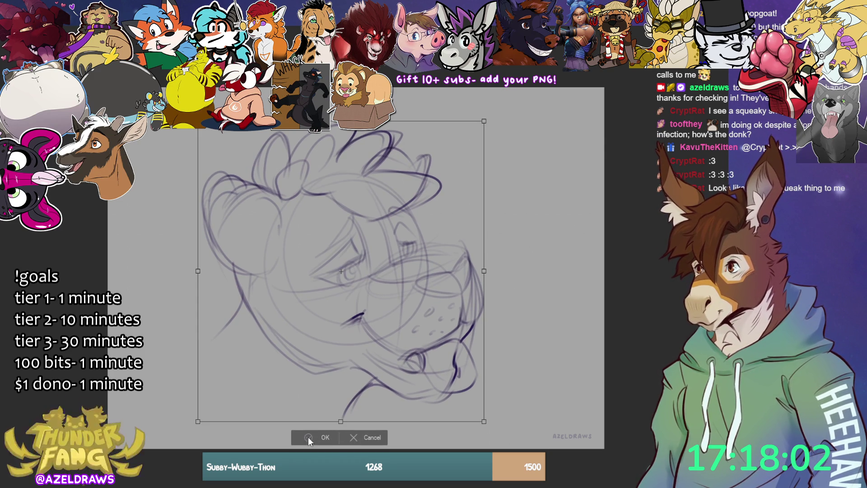
key("Return")
mouse_move(238, 294)
left_mouse_down()
mouse_move(234, 316)
mouse_move(202, 342)
mouse_move(247, 338)
mouse_move(256, 304)
left_mouse_up()
Step: Draw the neck and long jaw outline, plus a curve and teardrop shape below the cheek
mouse_move(377, 375)
left_mouse_down()
mouse_move(358, 380)
mouse_move(317, 429)
mouse_move(303, 428)
mouse_move(305, 437)
left_mouse_up()
mouse_move(218, 331)
left_mouse_down()
mouse_move(200, 343)
mouse_move(227, 416)
mouse_move(355, 421)
mouse_move(348, 399)
mouse_move(340, 437)
left_mouse_up()
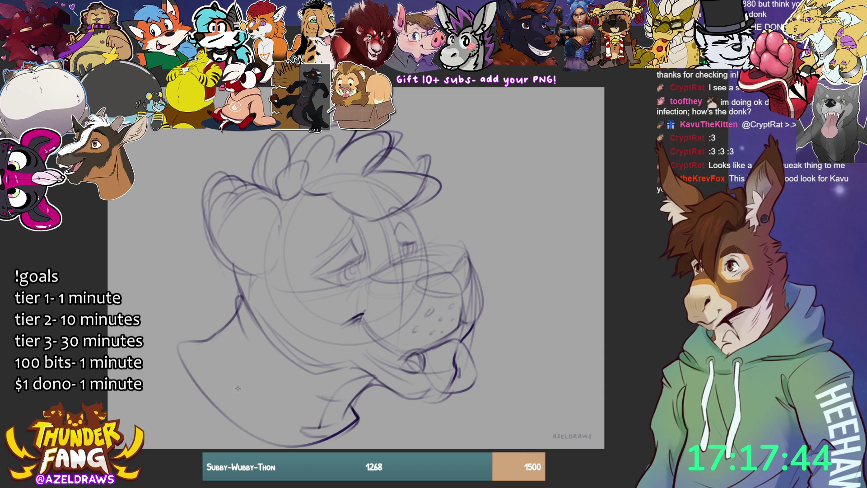
left_click_drag(202, 344, 240, 380)
mouse_move(266, 360)
left_mouse_down()
mouse_move(267, 375)
mouse_move(282, 362)
left_mouse_up()
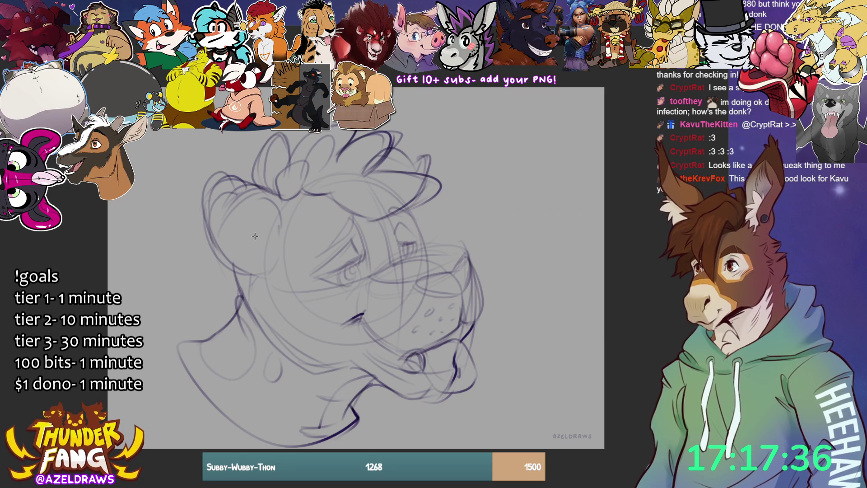
Step: Darken the cheek curve near the ear and go over the head and ear outline
left_click_drag(230, 270, 278, 243)
mouse_move(251, 270)
left_mouse_down()
mouse_move(280, 231)
mouse_move(283, 247)
mouse_move(299, 227)
left_mouse_up()
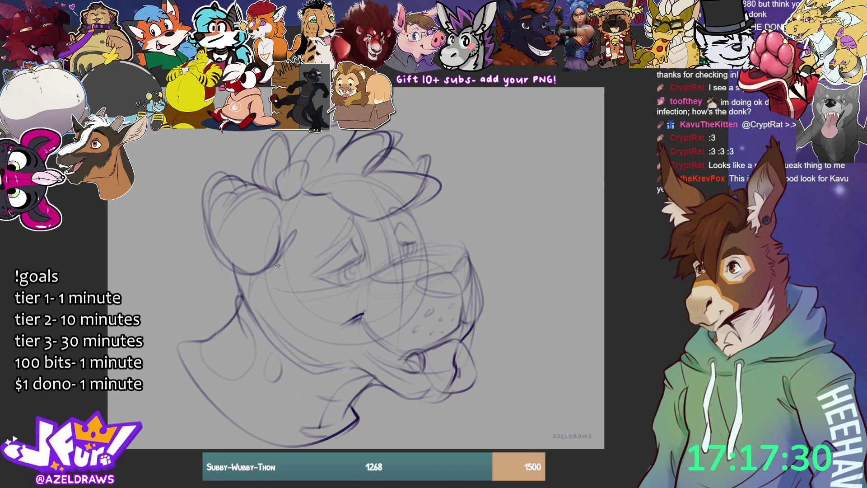
left_click_drag(241, 183, 217, 211)
mouse_move(226, 191)
left_mouse_down()
mouse_move(247, 185)
mouse_move(222, 169)
mouse_move(206, 212)
mouse_move(222, 206)
mouse_move(224, 189)
mouse_move(235, 238)
mouse_move(252, 260)
mouse_move(276, 250)
left_mouse_up()
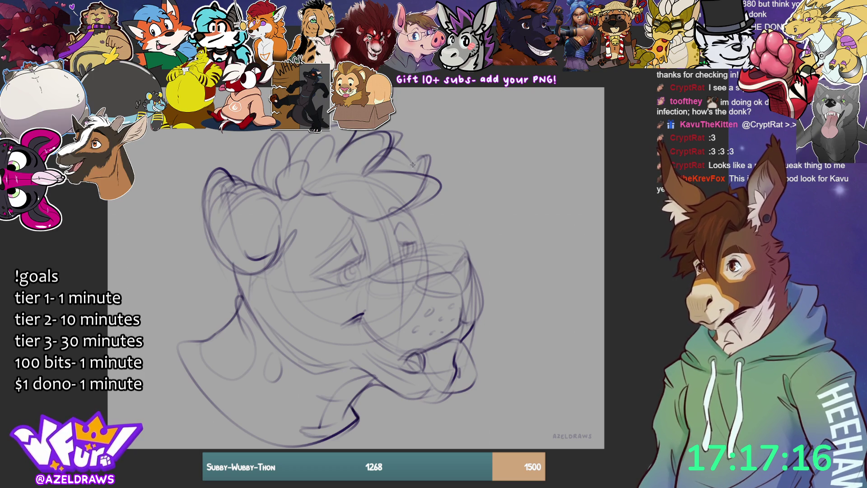
Step: Firm up the brow stroke and the muzzle's top line, right edge and lower right edge
mouse_move(412, 205)
left_mouse_down()
mouse_move(428, 236)
mouse_move(408, 256)
mouse_move(465, 252)
left_mouse_up()
left_click_drag(406, 256, 463, 249)
mouse_move(402, 255)
left_mouse_down()
mouse_move(378, 270)
mouse_move(404, 251)
left_mouse_up()
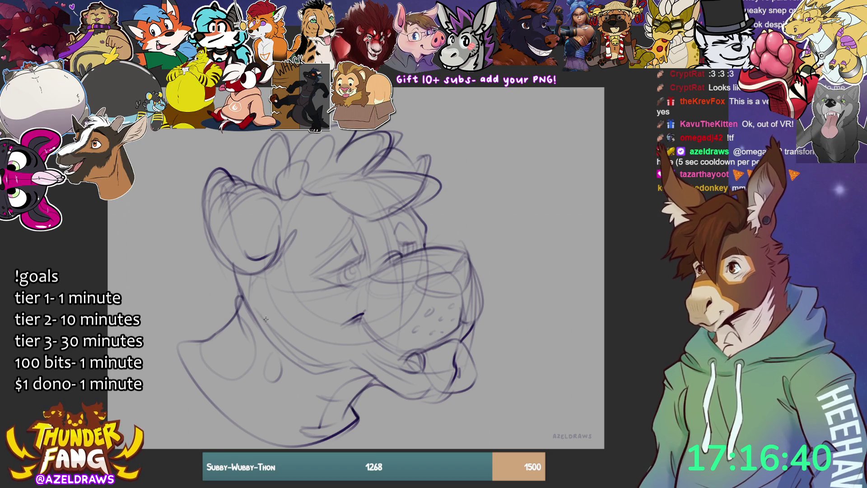
left_click_drag(473, 269, 481, 311)
left_click_drag(472, 264, 485, 316)
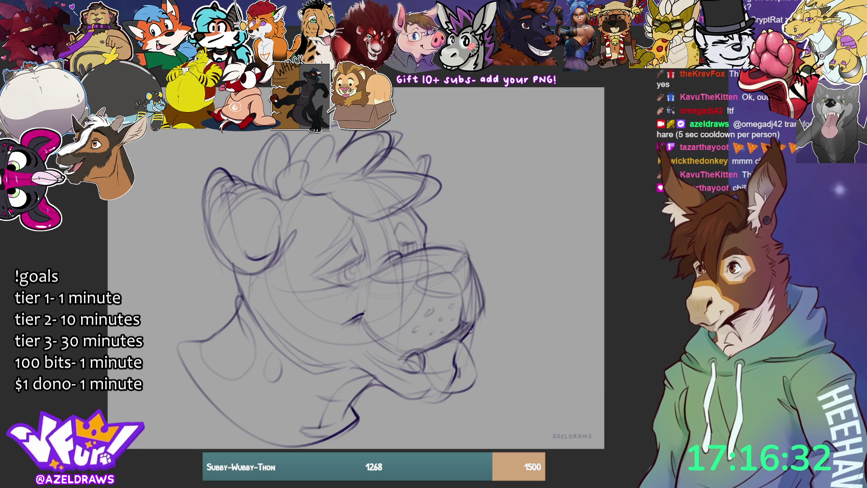
left_click_drag(458, 343, 487, 304)
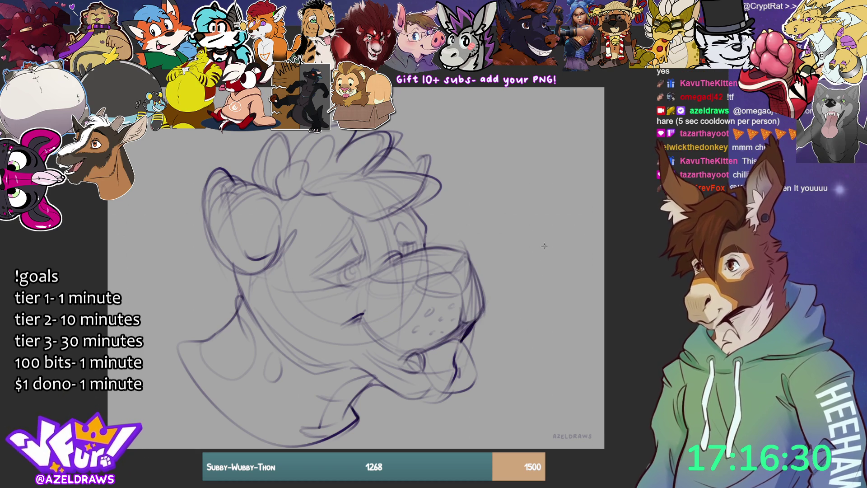
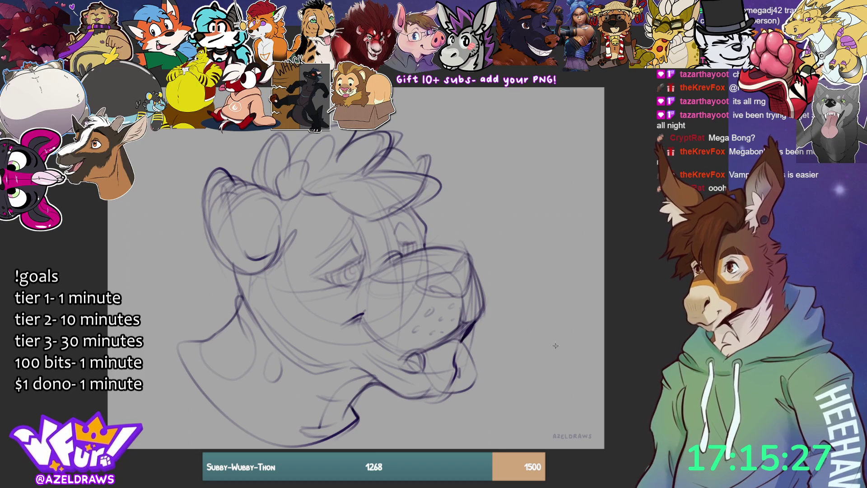
Step: Sketch a drool drip under the tongue and whiskers off the muzzle, then ink the snout's top curve
mouse_move(439, 401)
left_mouse_down()
mouse_move(436, 416)
mouse_move(473, 388)
mouse_move(458, 408)
left_mouse_up()
left_click_drag(431, 379, 466, 385)
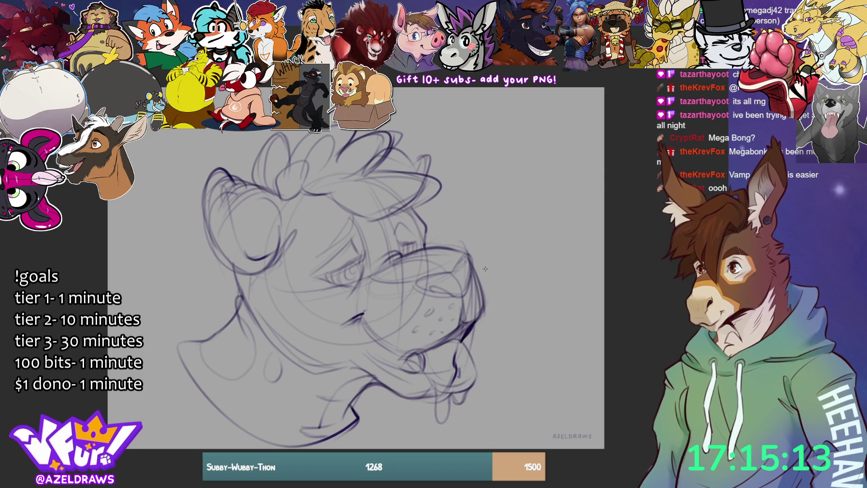
left_click_drag(478, 269, 523, 248)
mouse_move(483, 271)
left_mouse_down()
mouse_move(521, 263)
mouse_move(515, 273)
left_mouse_up()
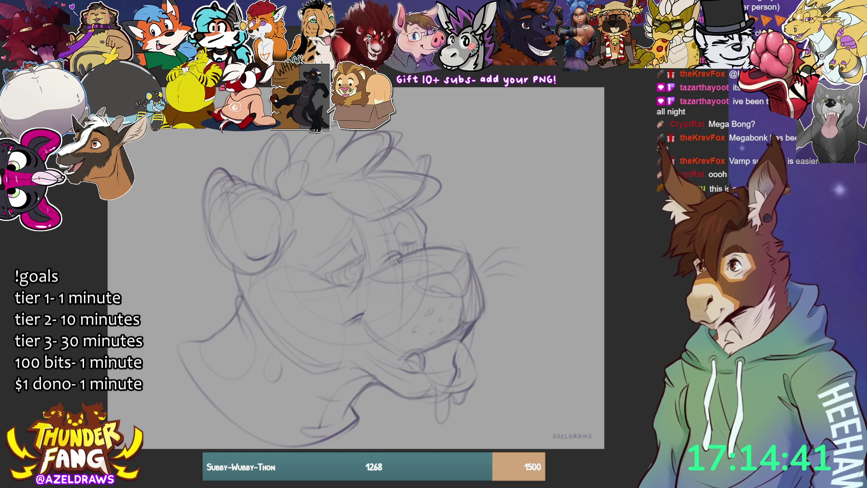
mouse_move(399, 260)
left_mouse_down()
mouse_move(448, 246)
mouse_move(469, 256)
left_mouse_up()
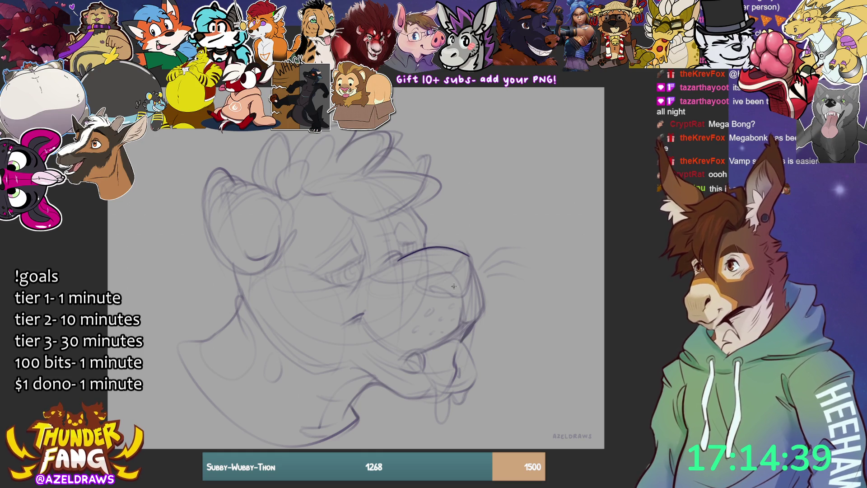
Step: Ink the snout curve, nose edge, mouth line and tongue outline, redoing one misplaced tongue stroke
mouse_move(418, 284)
left_mouse_down()
mouse_move(469, 258)
mouse_move(473, 281)
mouse_move(462, 297)
mouse_move(421, 288)
mouse_move(461, 297)
left_mouse_up()
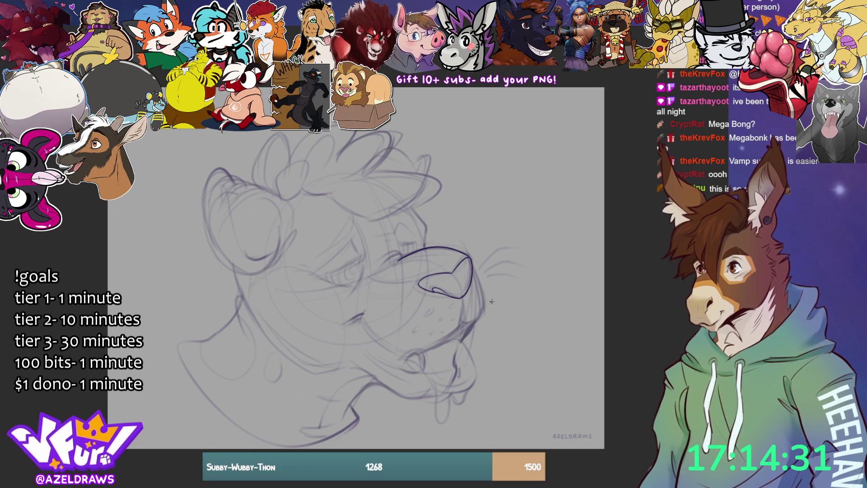
mouse_move(470, 258)
left_mouse_down()
mouse_move(484, 290)
mouse_move(465, 323)
mouse_move(464, 303)
mouse_move(455, 335)
left_mouse_up()
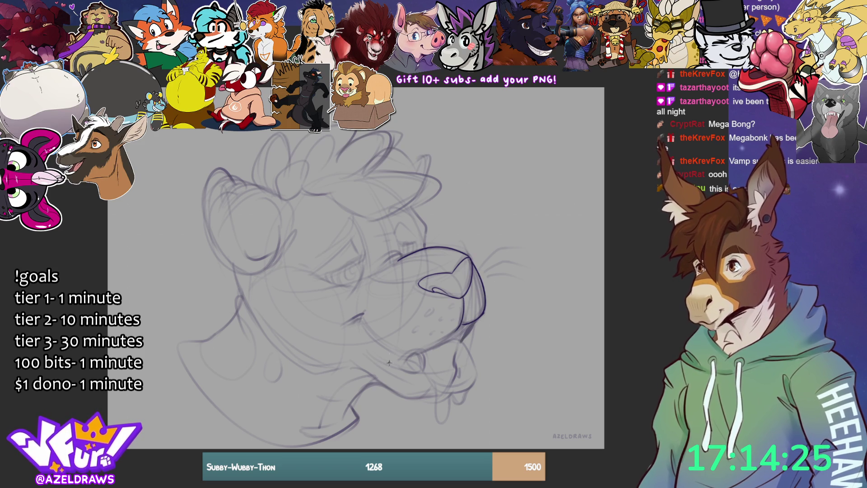
mouse_move(360, 317)
left_mouse_down()
mouse_move(340, 323)
mouse_move(364, 313)
mouse_move(363, 325)
mouse_move(386, 346)
mouse_move(415, 354)
mouse_move(473, 324)
mouse_move(462, 330)
mouse_move(456, 364)
left_mouse_up()
mouse_move(448, 364)
left_mouse_down()
mouse_move(462, 368)
mouse_move(452, 340)
mouse_move(465, 346)
mouse_move(471, 387)
left_mouse_up()
key("ctrl+z")
mouse_move(439, 342)
left_mouse_down()
mouse_move(452, 340)
mouse_move(479, 373)
mouse_move(473, 388)
mouse_move(443, 395)
mouse_move(427, 386)
mouse_move(413, 355)
mouse_move(424, 359)
mouse_move(416, 374)
mouse_move(427, 369)
mouse_move(433, 389)
mouse_move(452, 395)
left_mouse_up()
left_click_drag(361, 325, 422, 375)
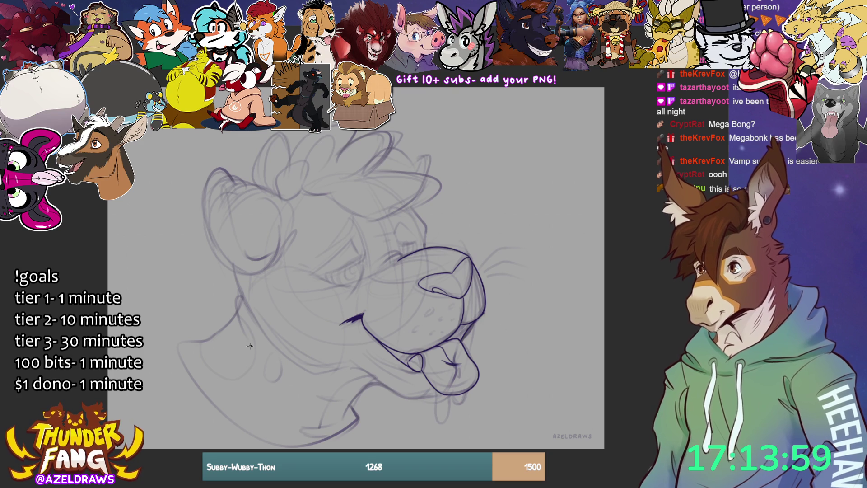
Step: Ink the mouth corner, lower jaw and nose bridge, then dot two spots on the muzzle
mouse_move(466, 327)
left_mouse_down()
mouse_move(438, 351)
mouse_move(384, 344)
left_mouse_up()
key("ctrl+z")
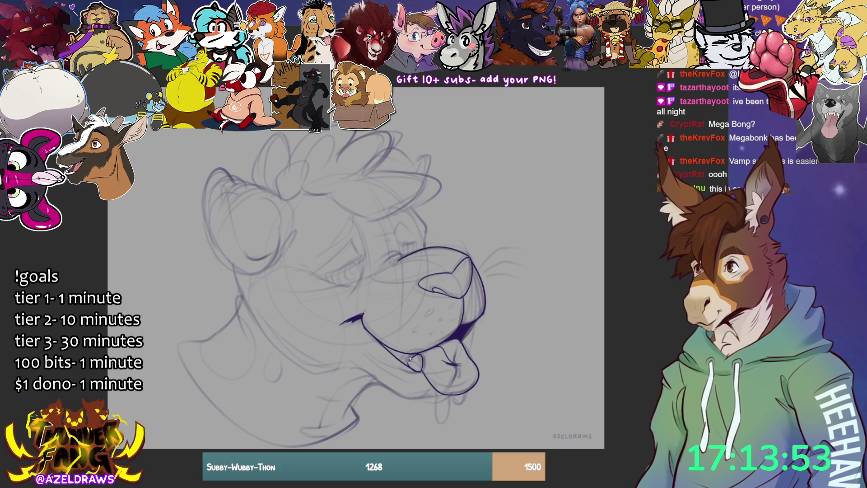
left_click_drag(418, 364, 384, 345)
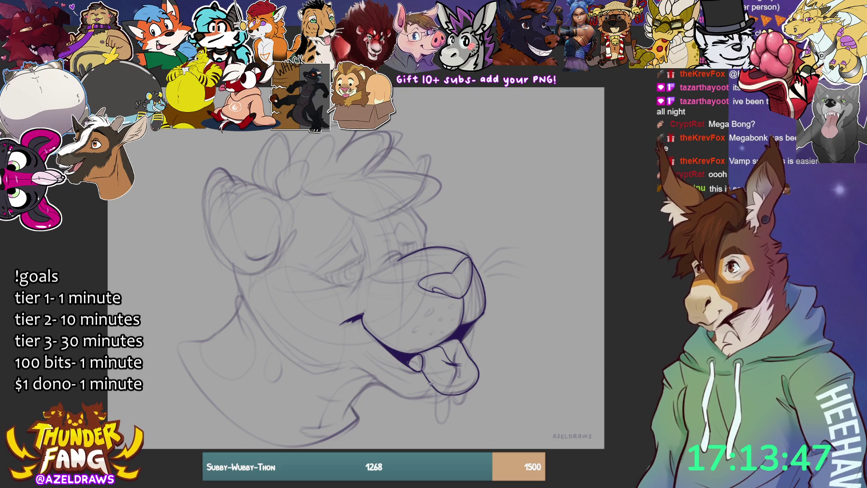
mouse_move(348, 368)
left_mouse_down()
mouse_move(404, 399)
mouse_move(446, 395)
mouse_move(437, 400)
mouse_move(435, 424)
mouse_move(448, 422)
mouse_move(449, 400)
mouse_move(467, 392)
mouse_move(477, 379)
mouse_move(471, 377)
left_mouse_up()
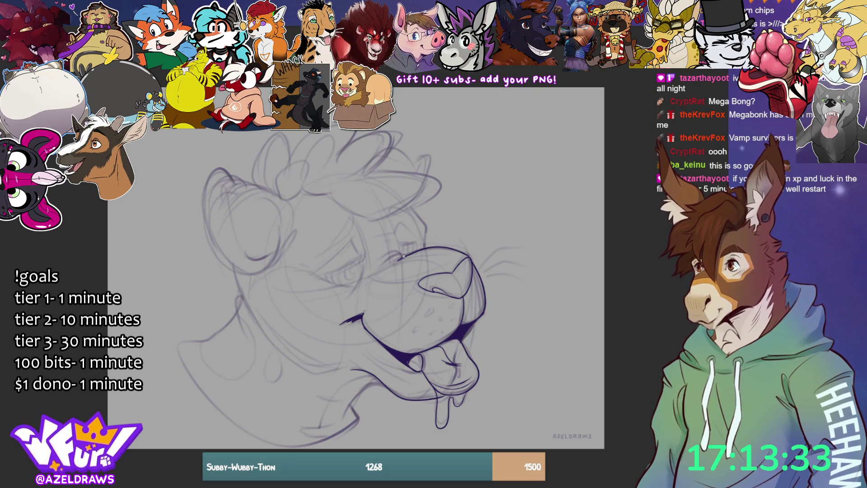
mouse_move(383, 260)
left_mouse_down()
mouse_move(400, 248)
mouse_move(379, 280)
mouse_move(424, 278)
left_mouse_up()
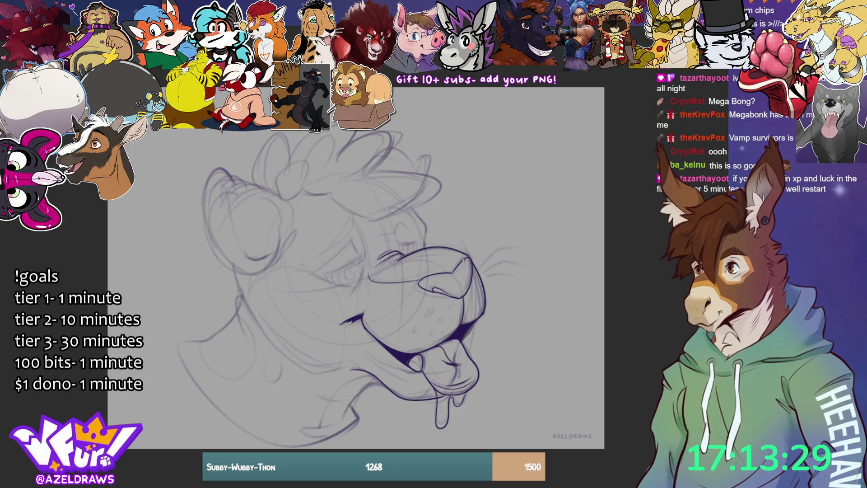
mouse_move(424, 316)
left_mouse_down()
mouse_move(455, 303)
mouse_move(415, 330)
mouse_move(450, 322)
left_mouse_up()
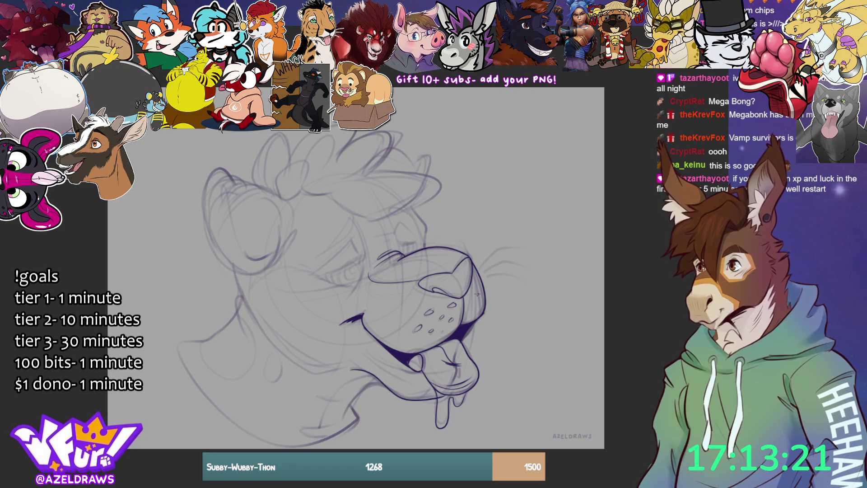
Step: Dot two more muzzle spots and ink three whiskers off the muzzle
left_click_drag(476, 293, 474, 306)
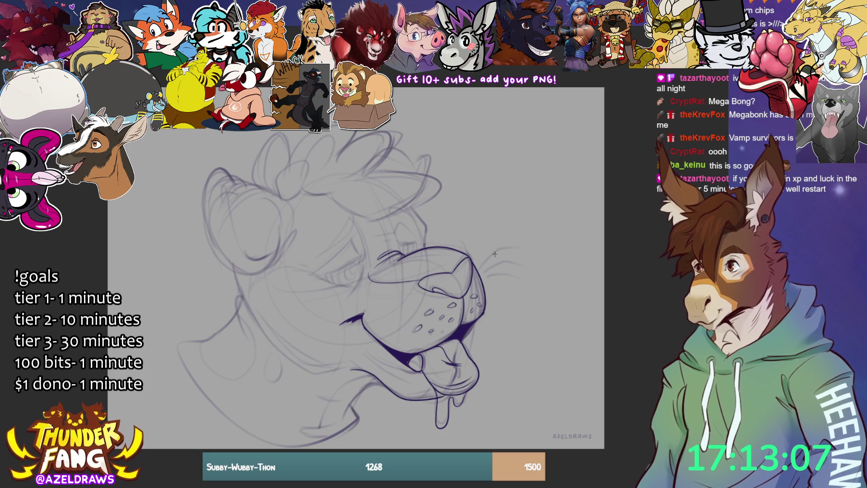
left_click_drag(482, 267, 528, 247)
mouse_move(483, 270)
left_mouse_down()
mouse_move(530, 265)
mouse_move(526, 280)
left_mouse_up()
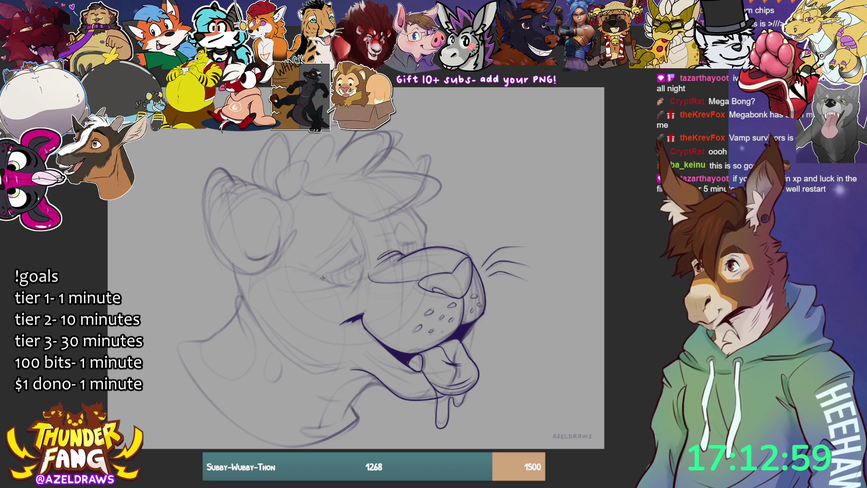
Step: Ink the closed eye line and inner eye corner, undoing two stray strokes
mouse_move(320, 276)
left_mouse_down()
mouse_move(366, 255)
mouse_move(354, 261)
mouse_move(367, 251)
mouse_move(360, 233)
left_mouse_up()
key("ctrl+z")
mouse_move(321, 270)
left_mouse_down()
mouse_move(357, 229)
mouse_move(359, 253)
left_mouse_up()
left_click_drag(315, 274, 356, 294)
key("ctrl+z")
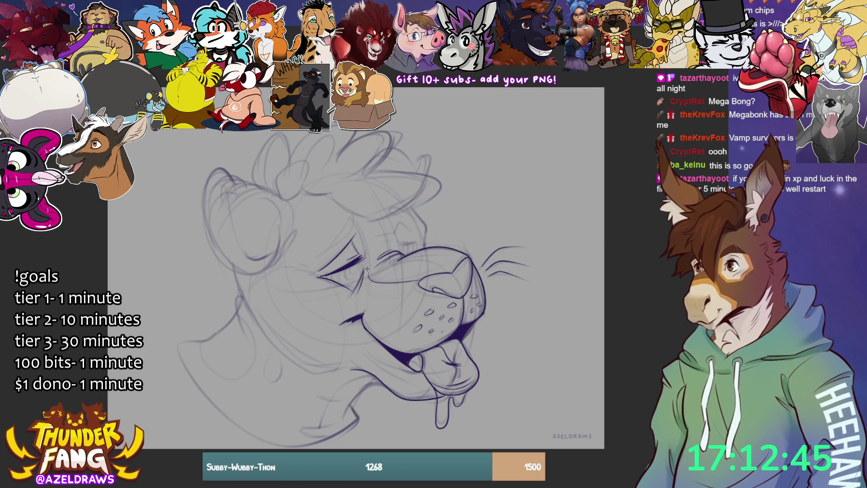
left_click_drag(359, 261, 366, 275)
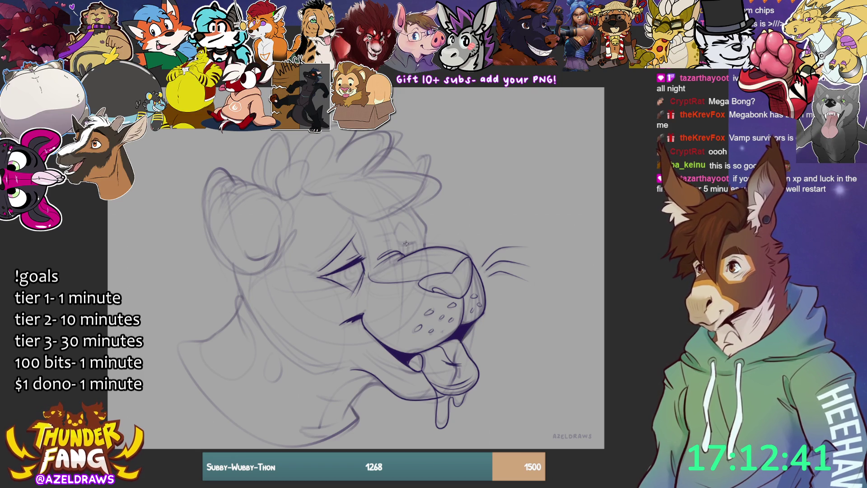
Step: Ink the forehead lines, the brow above the eye and a line over the nose bridge
left_click_drag(392, 222, 402, 256)
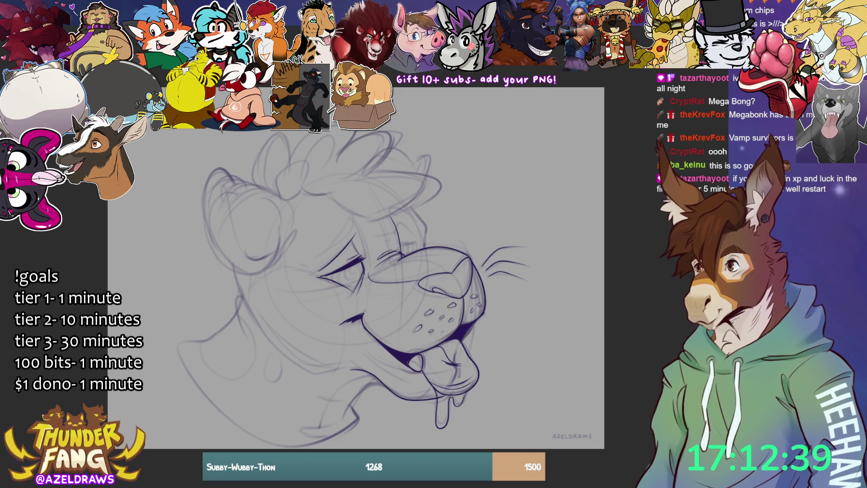
left_click_drag(351, 218, 372, 276)
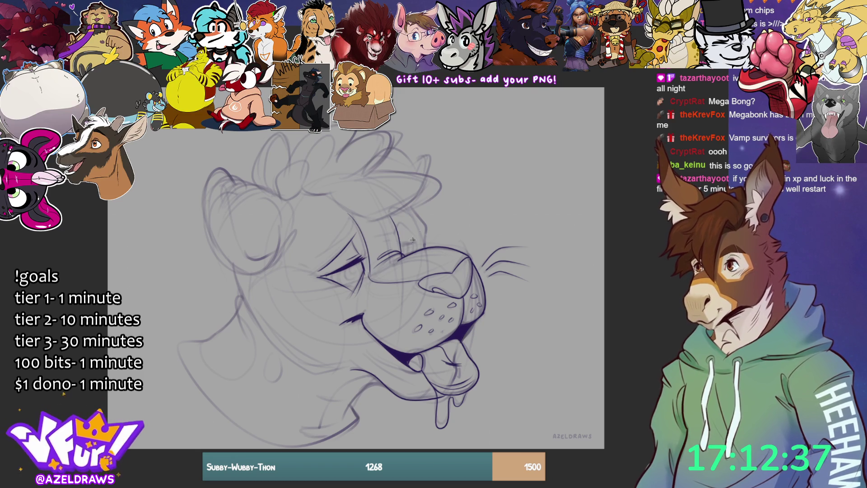
left_click_drag(401, 245, 418, 242)
mouse_move(318, 254)
left_mouse_down()
mouse_move(347, 235)
mouse_move(354, 216)
left_mouse_up()
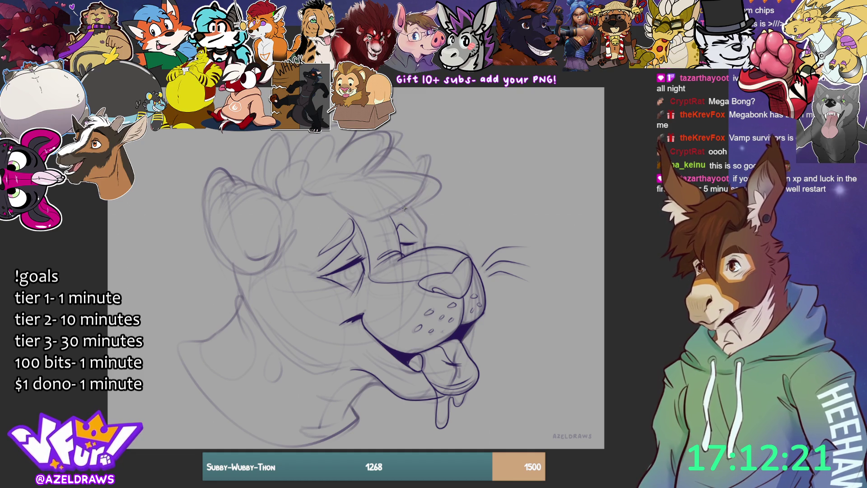
left_click_drag(398, 208, 419, 232)
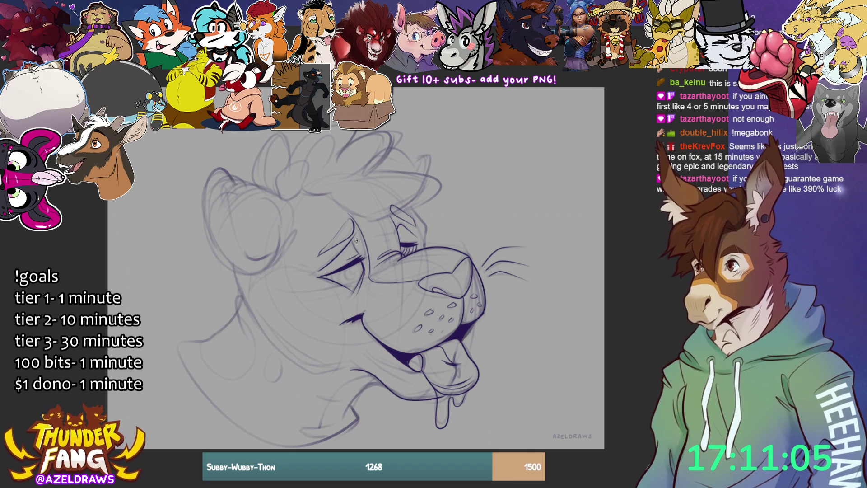
mouse_move(346, 264)
left_mouse_down()
mouse_move(360, 275)
mouse_move(363, 262)
mouse_move(348, 266)
mouse_move(354, 279)
mouse_move(359, 261)
mouse_move(345, 280)
mouse_move(355, 285)
mouse_move(362, 259)
mouse_move(342, 282)
left_mouse_up()
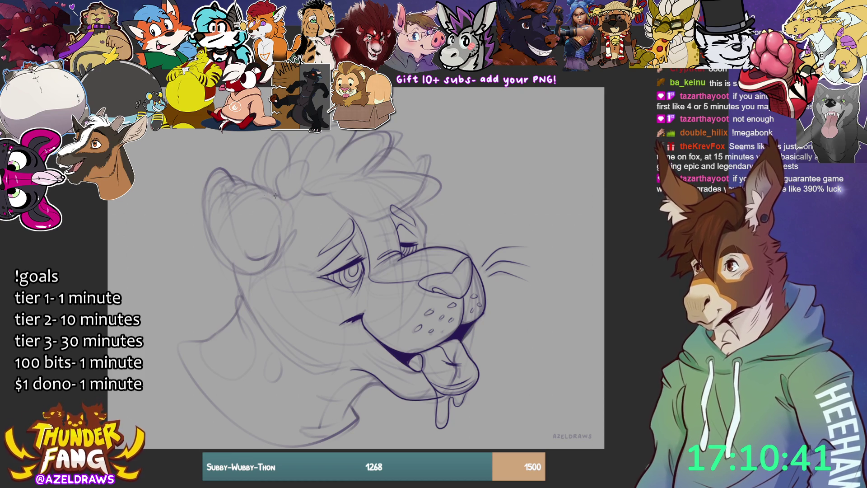
Step: Ink the left ear's outer edge, redrawing the first stroke, and darken the ear top
mouse_move(231, 179)
left_mouse_down()
mouse_move(267, 190)
mouse_move(294, 218)
left_mouse_up()
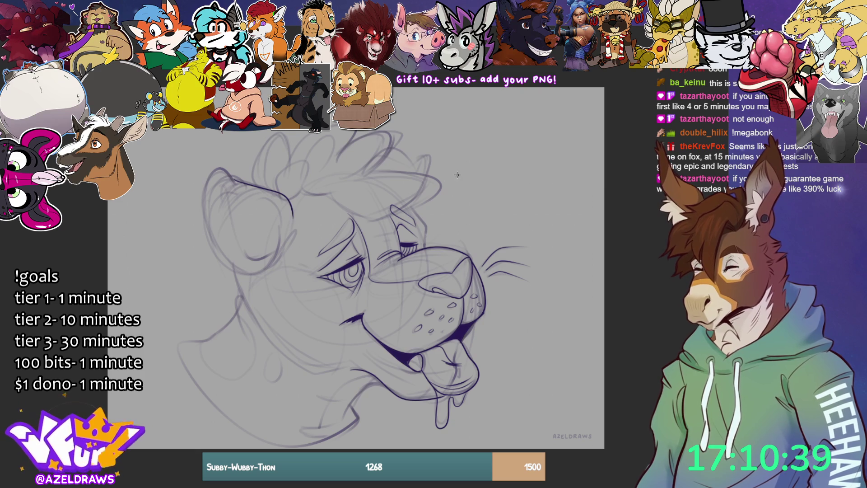
key("ctrl+z")
mouse_move(233, 180)
left_mouse_down()
mouse_move(286, 201)
mouse_move(295, 217)
left_mouse_up()
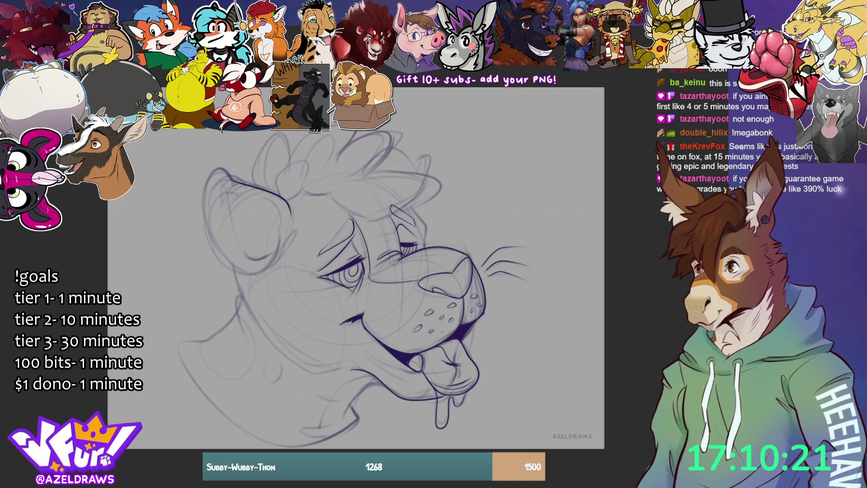
mouse_move(228, 175)
left_mouse_down()
mouse_move(211, 168)
mouse_move(200, 221)
mouse_move(236, 270)
mouse_move(290, 229)
left_mouse_up()
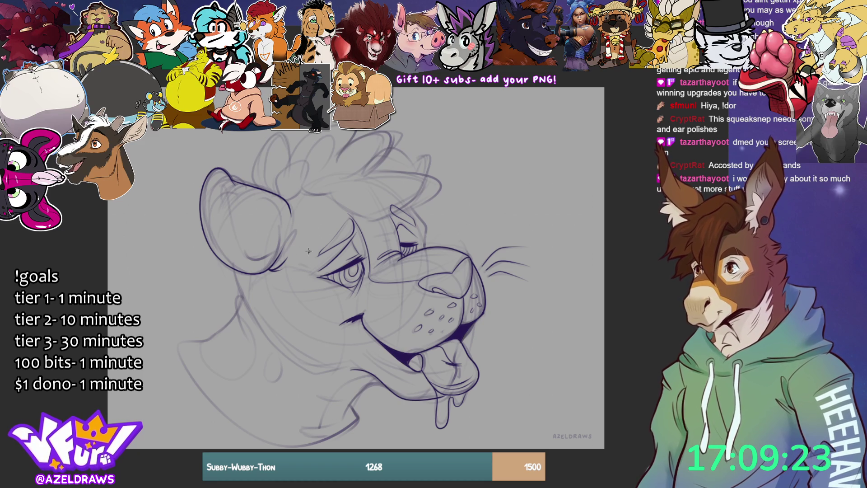
Step: Ink the curved forehead line and trace the right ear's outline
mouse_move(332, 199)
left_mouse_down()
mouse_move(363, 217)
mouse_move(403, 213)
mouse_move(438, 179)
mouse_move(361, 171)
left_mouse_up()
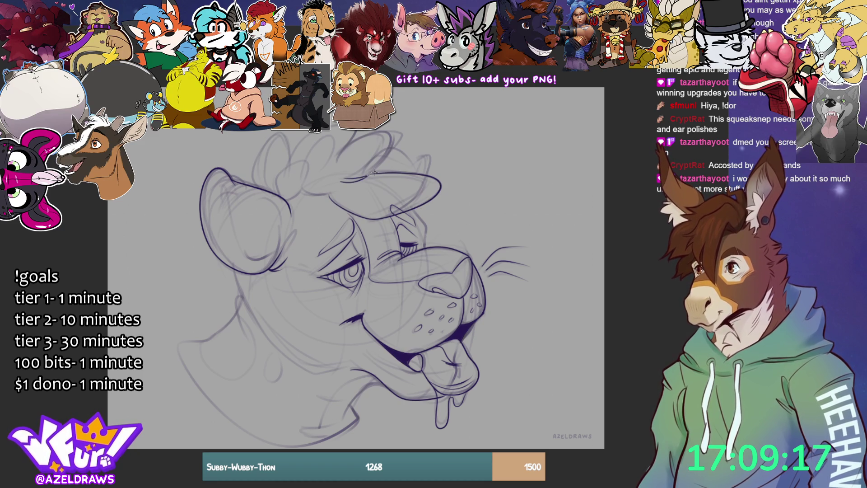
mouse_move(392, 136)
left_mouse_down()
mouse_move(367, 131)
mouse_move(333, 163)
left_mouse_up()
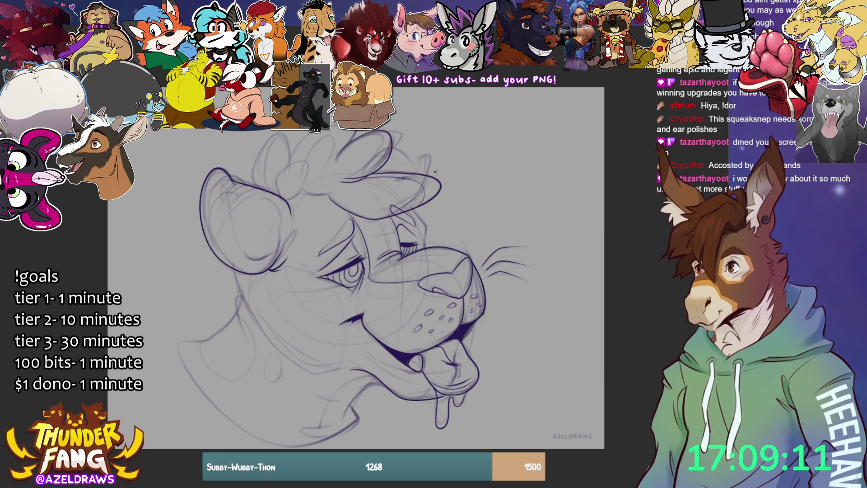
mouse_move(362, 137)
left_mouse_down()
mouse_move(378, 133)
mouse_move(365, 179)
left_mouse_up()
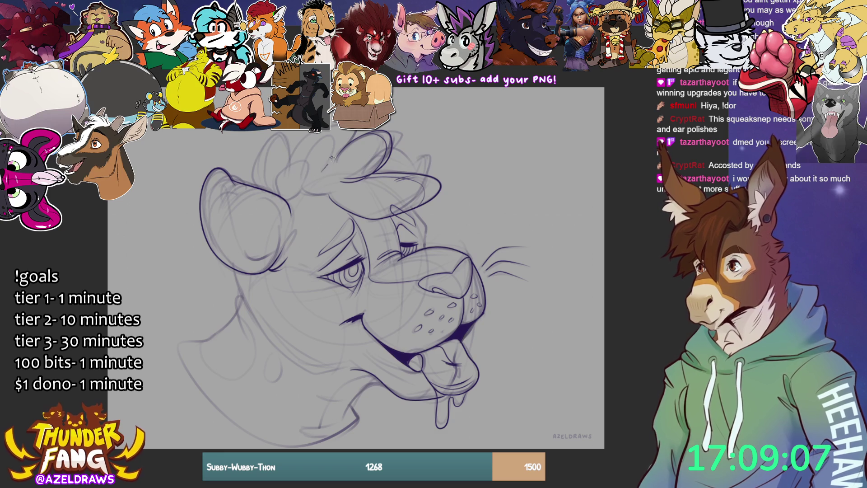
Step: Ink the hair loop and tuft curves on top of the head, removing one stray mark
mouse_move(284, 197)
left_mouse_down()
mouse_move(279, 173)
mouse_move(312, 170)
mouse_move(286, 199)
left_mouse_up()
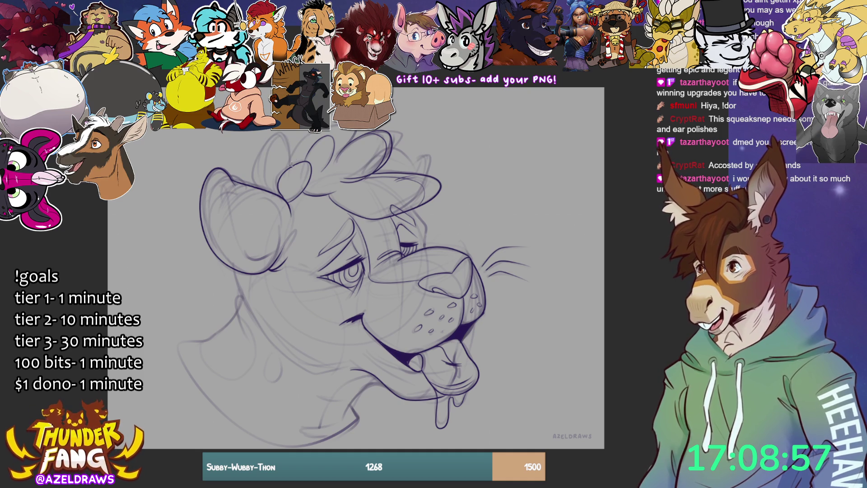
mouse_move(292, 165)
left_mouse_down()
mouse_move(313, 131)
mouse_move(349, 143)
left_mouse_up()
mouse_move(290, 168)
left_mouse_down()
mouse_move(285, 137)
mouse_move(255, 158)
mouse_move(257, 187)
left_mouse_up()
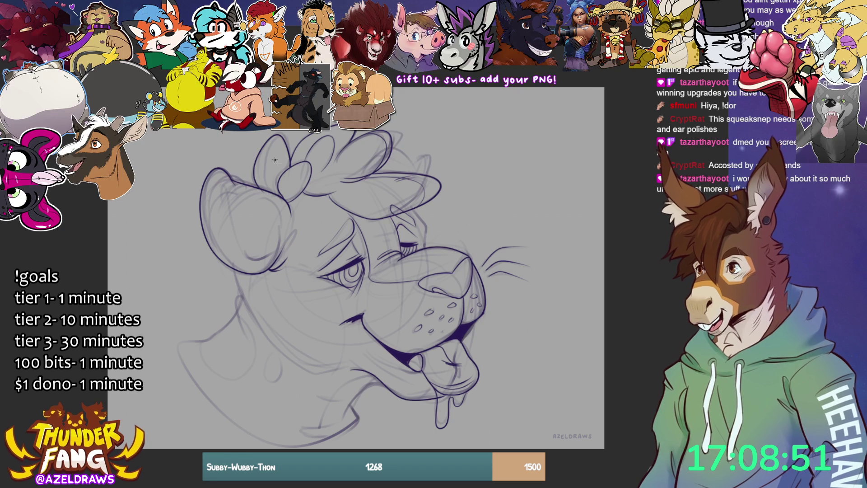
left_click_drag(275, 141, 289, 176)
key("ctrl+z")
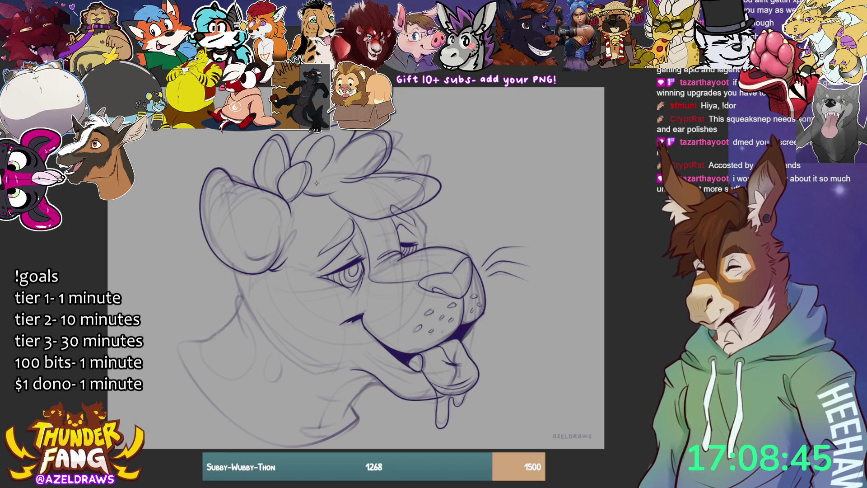
left_click_drag(349, 131, 348, 140)
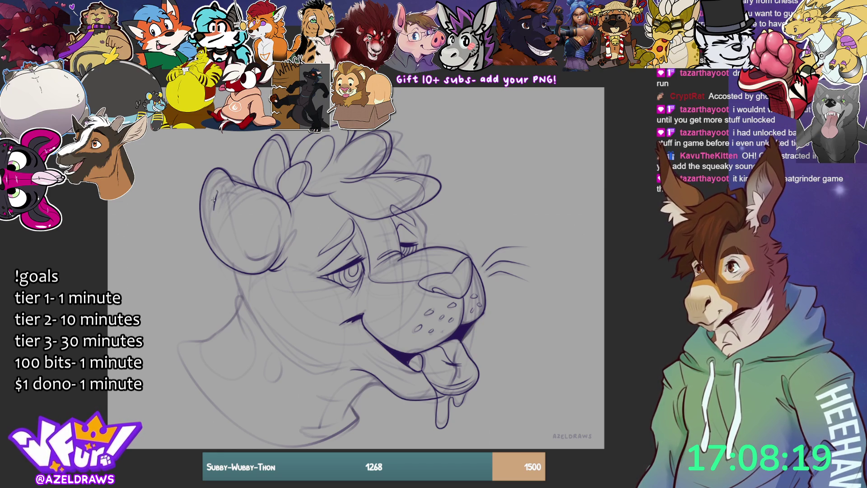
Step: Ink the inner edge of the left ear, a short line inside it and a forehead sweat mark
mouse_move(218, 194)
left_mouse_down()
mouse_move(226, 221)
mouse_move(266, 262)
left_mouse_up()
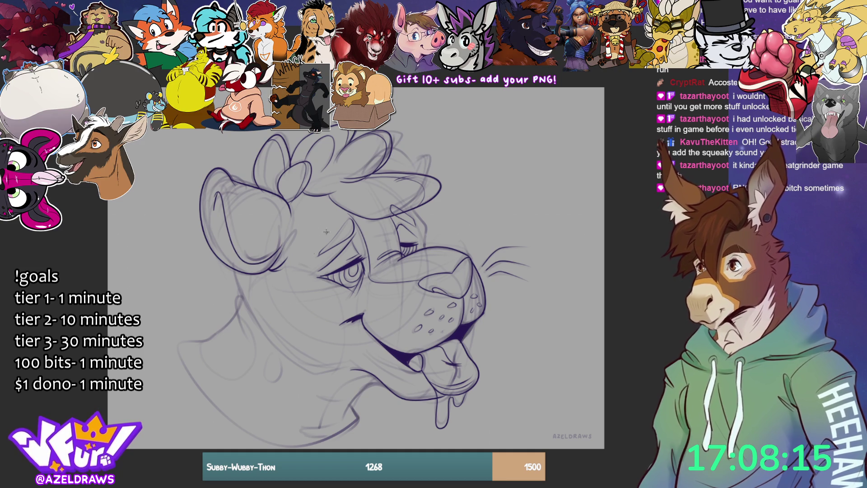
left_click_drag(284, 200, 298, 222)
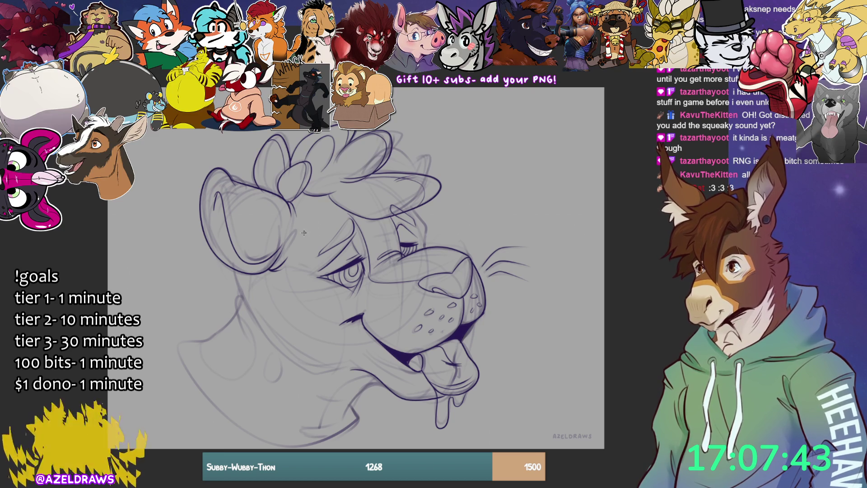
left_click_drag(307, 226, 303, 273)
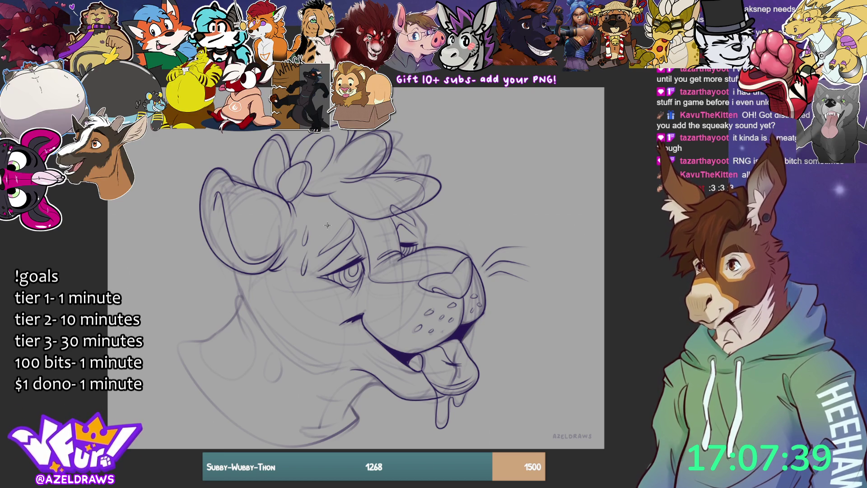
Step: Ink the cheek and jaw line and the side of the neck curving to the lower left
mouse_move(236, 269)
left_mouse_down()
mouse_move(259, 331)
mouse_move(309, 369)
left_mouse_up()
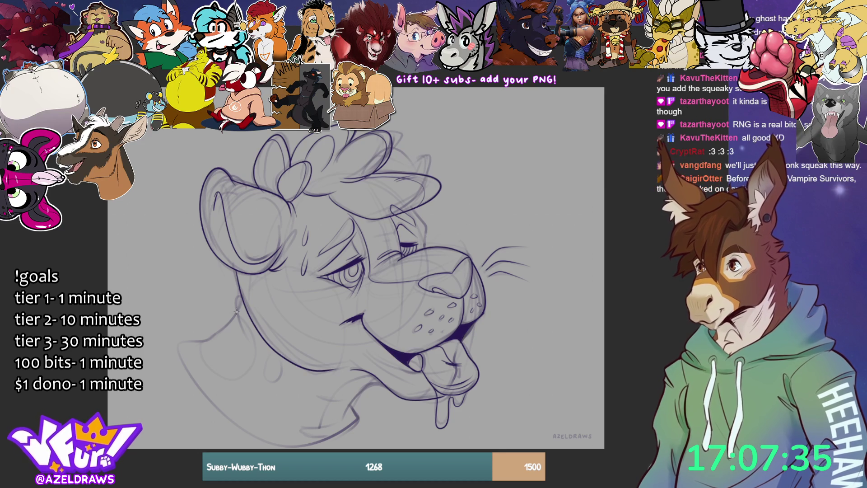
left_click_drag(239, 294, 248, 343)
key("ctrl+z")
left_click_drag(241, 294, 251, 347)
left_click_drag(235, 311, 245, 345)
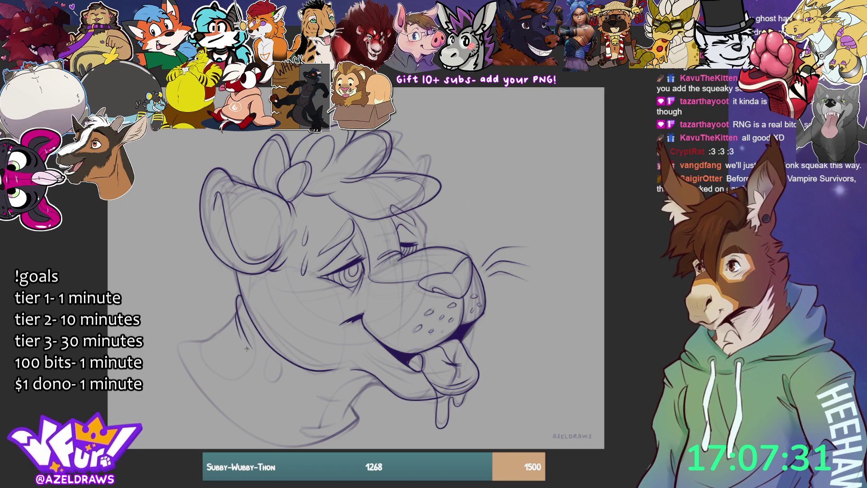
mouse_move(238, 310)
left_mouse_down()
mouse_move(211, 337)
mouse_move(176, 343)
mouse_move(194, 381)
mouse_move(261, 440)
mouse_move(341, 441)
mouse_move(365, 421)
left_mouse_up()
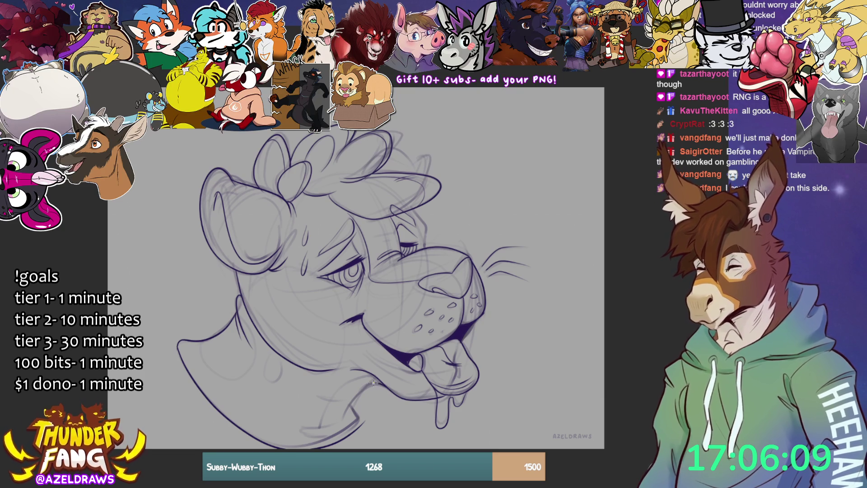
Step: Thicken the bottom of the neck outline with a bold stroke
left_click_drag(352, 412, 363, 424)
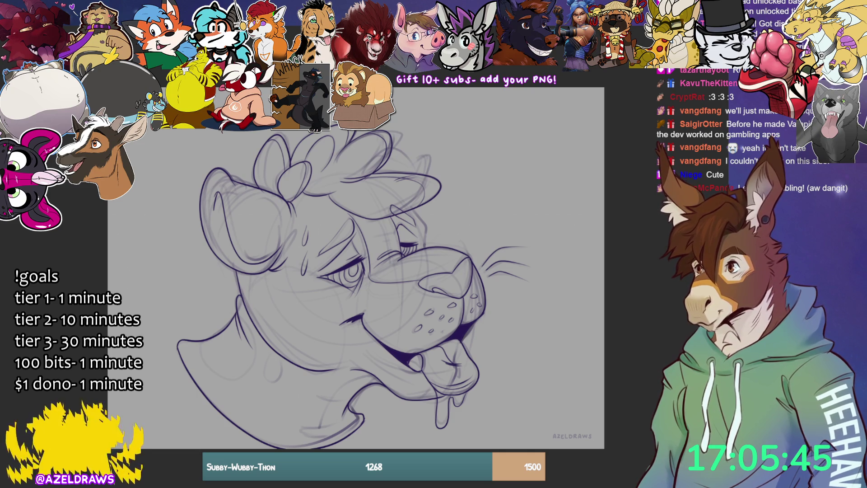
Step: Scale the lineart slightly smaller with Ctrl+T, then ink the neck line down to the chin
key("ctrl+t")
left_click_drag(354, 448, 355, 430)
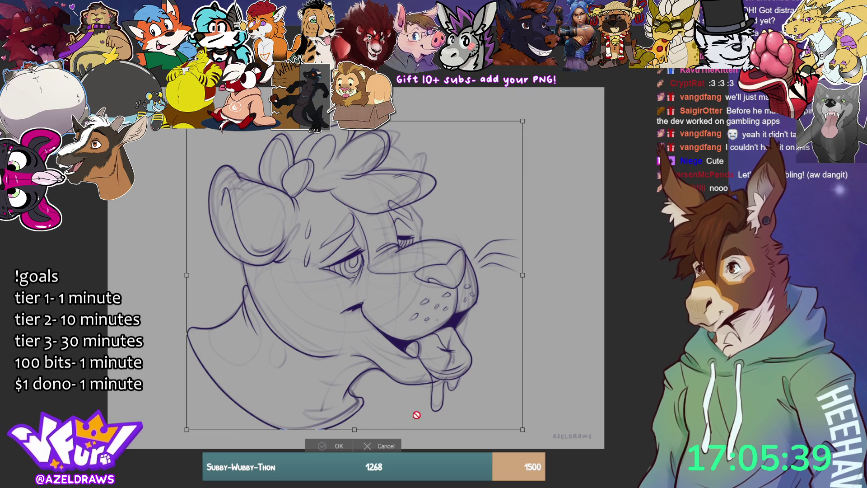
left_click(317, 446)
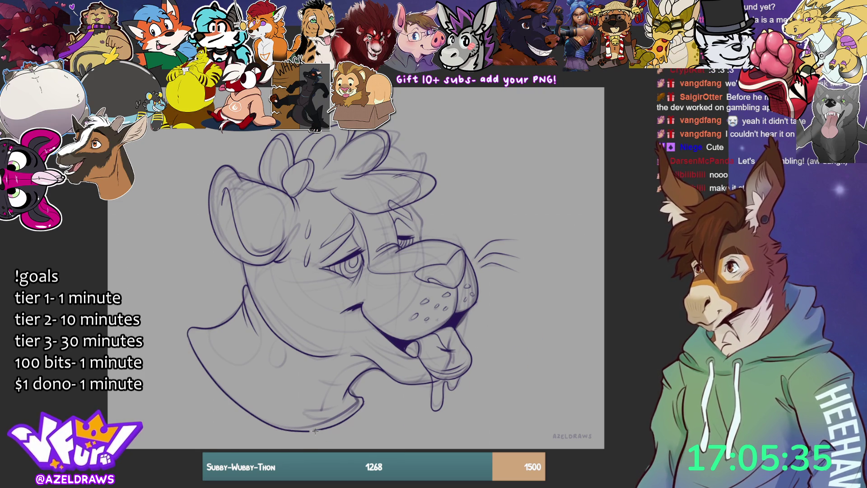
mouse_move(368, 361)
left_mouse_down()
mouse_move(342, 374)
mouse_move(317, 422)
mouse_move(342, 403)
mouse_move(345, 411)
mouse_move(346, 383)
left_mouse_up()
left_click_drag(319, 420, 320, 432)
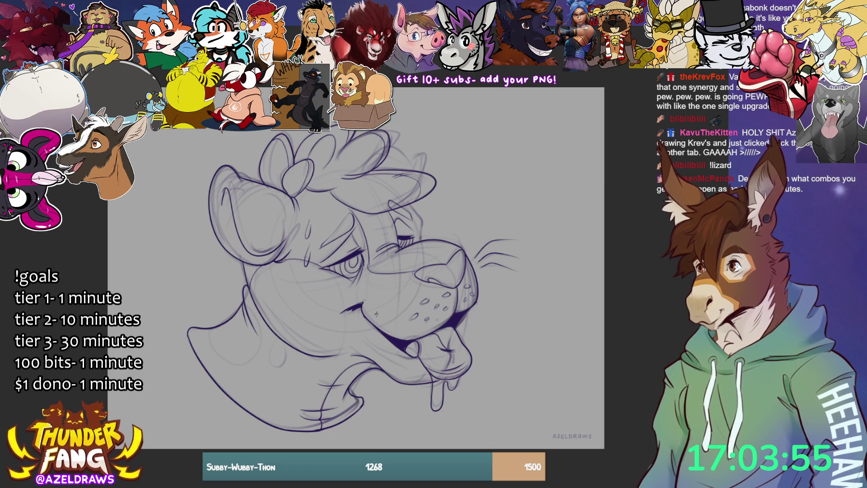
Step: Redraw the downward cheek line and try lower-jaw strokes, undoing the last one
mouse_move(332, 276)
left_mouse_down()
mouse_move(344, 328)
mouse_move(336, 359)
left_mouse_up()
key("ctrl+z")
mouse_move(332, 275)
left_mouse_down()
mouse_move(343, 333)
mouse_move(332, 357)
left_mouse_up()
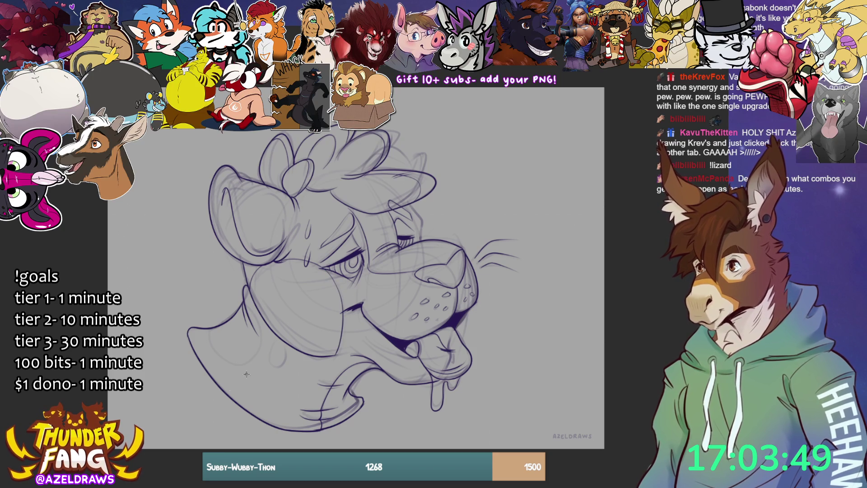
mouse_move(209, 370)
left_mouse_down()
mouse_move(255, 350)
mouse_move(271, 331)
left_mouse_up()
mouse_move(226, 362)
left_mouse_down()
mouse_move(249, 357)
mouse_move(245, 372)
left_mouse_up()
key("ctrl+z")
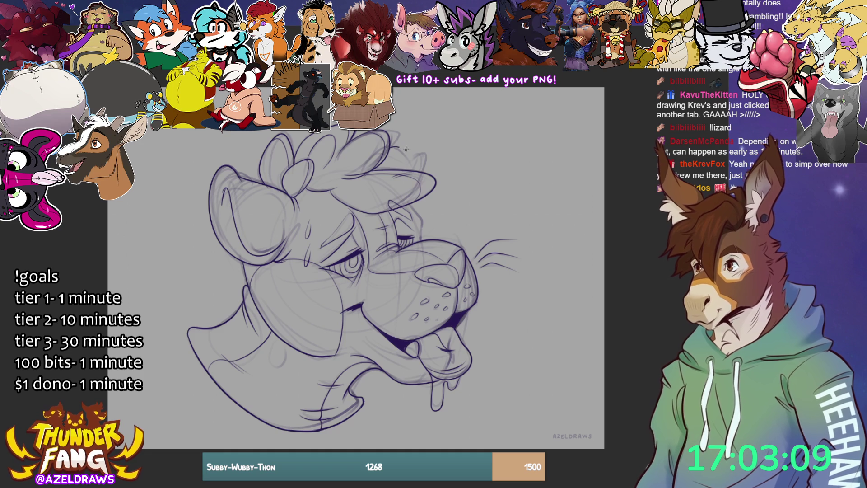
Step: Ink the tuft edge, brow, forehead-to-cheek line and inner ear curve, then hide the sketch
left_click_drag(416, 157, 423, 173)
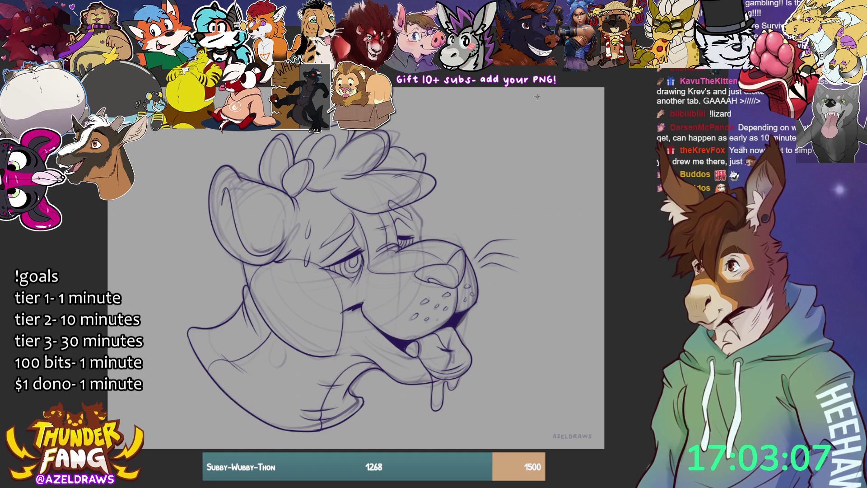
left_click_drag(410, 203, 424, 243)
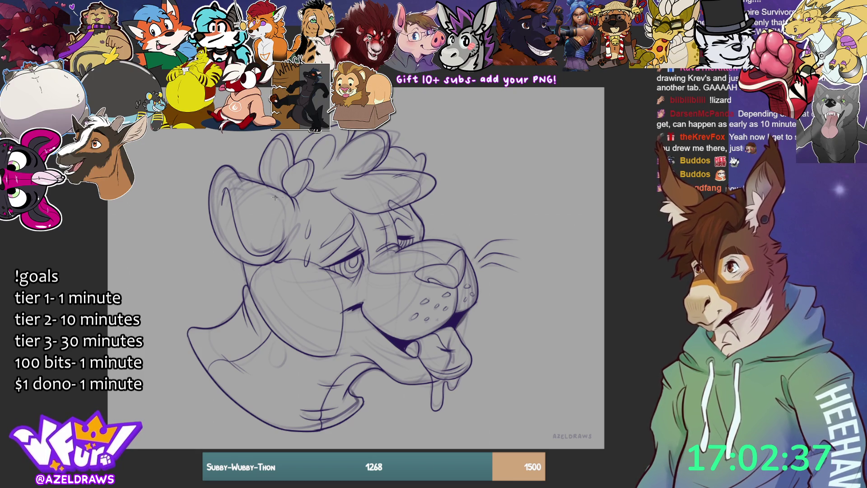
left_click_drag(299, 208, 289, 253)
key("ctrl+z")
mouse_move(295, 199)
left_mouse_down()
mouse_move(299, 231)
mouse_move(289, 254)
left_mouse_up()
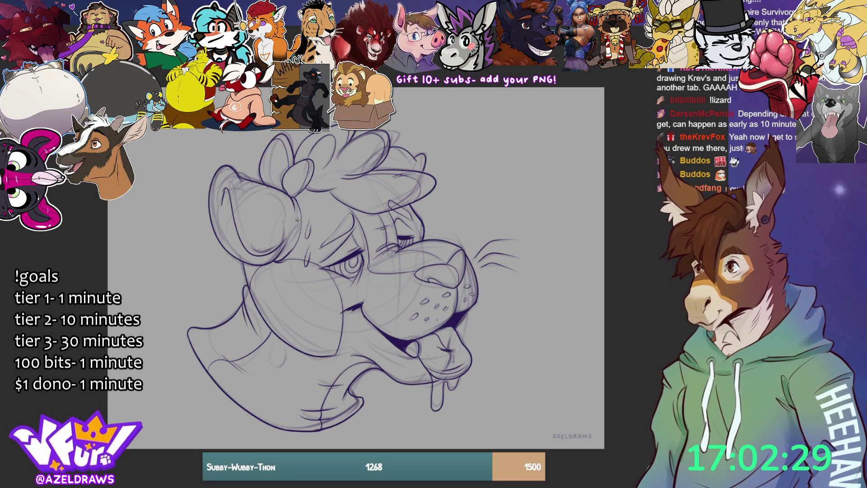
mouse_move(283, 234)
left_mouse_down()
mouse_move(252, 207)
mouse_move(250, 192)
left_mouse_up()
mouse_move(285, 233)
left_mouse_down()
mouse_move(289, 216)
mouse_move(289, 236)
left_mouse_up()
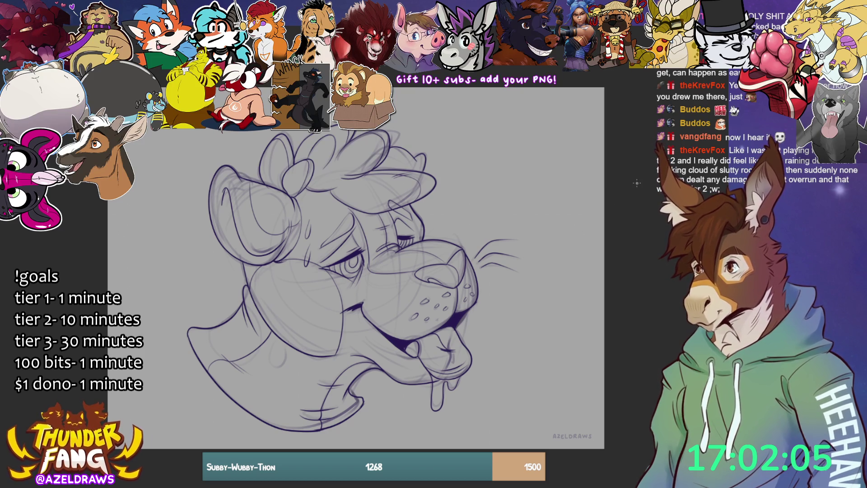
key("ctrl+comma")
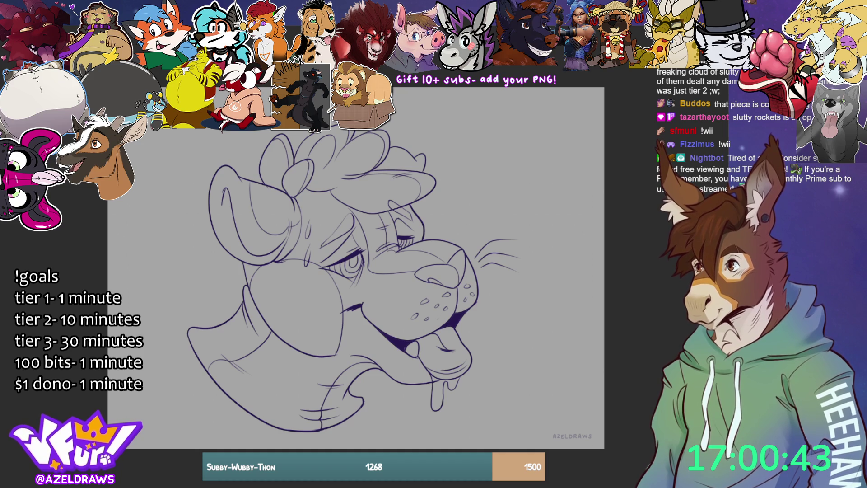
Step: Trace a lasso outline around the entire head to prepare a flat fill
mouse_move(231, 131)
left_mouse_down()
mouse_move(161, 355)
mouse_move(324, 444)
mouse_move(507, 393)
mouse_move(453, 109)
mouse_move(395, 100)
left_mouse_up()
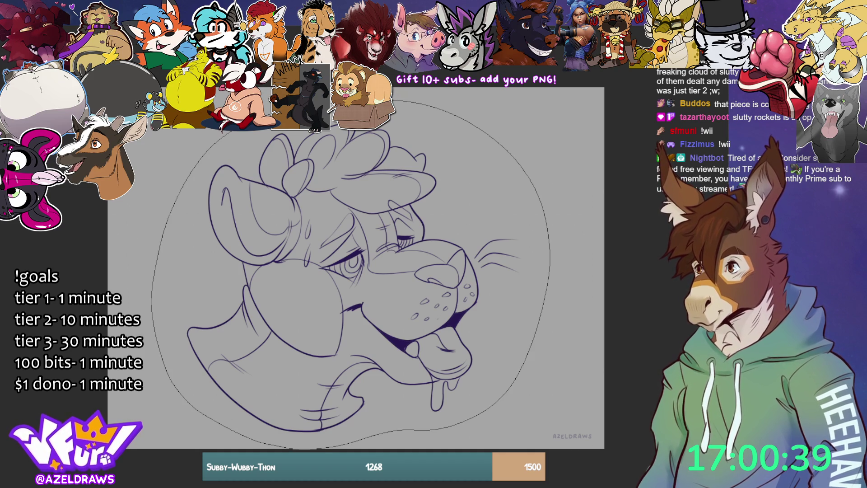
Step: Fill the enclosed head area with a flat purple base colour beneath the lineart
left_click_drag(271, 115, 235, 130)
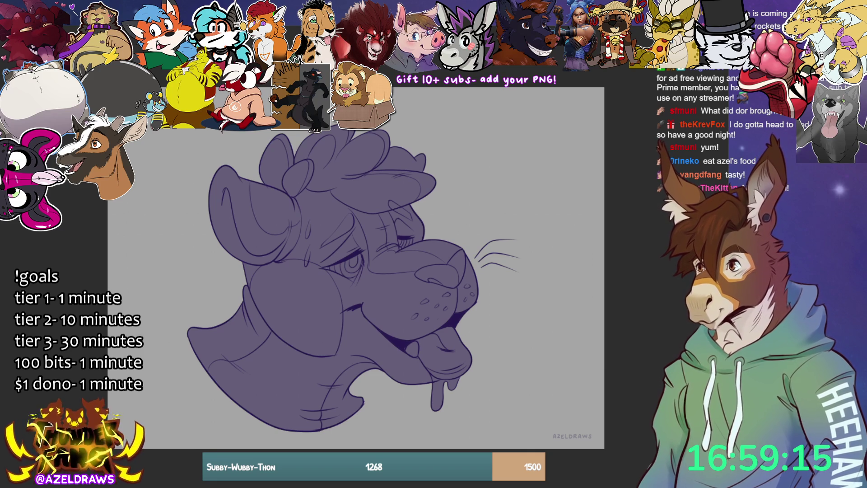
key("ctrl+shift+z")
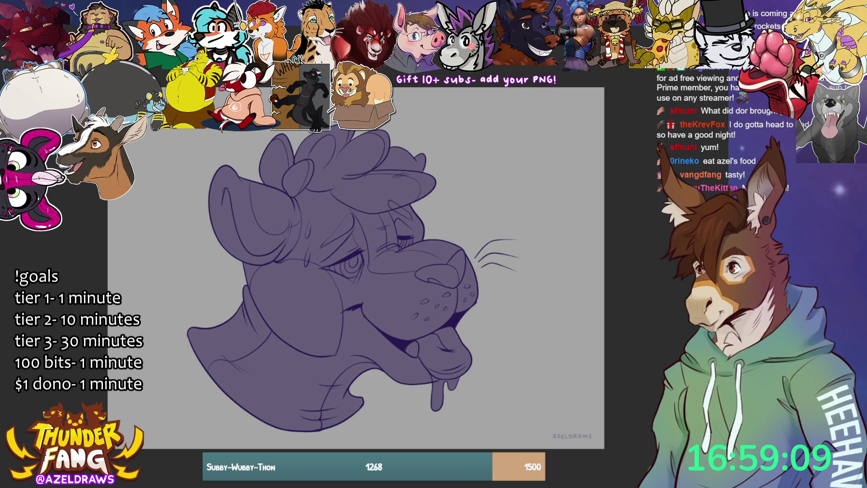
Step: Select the purple head shape and paint a lighter stroke on the cheek
key("ctrl+shift+i")
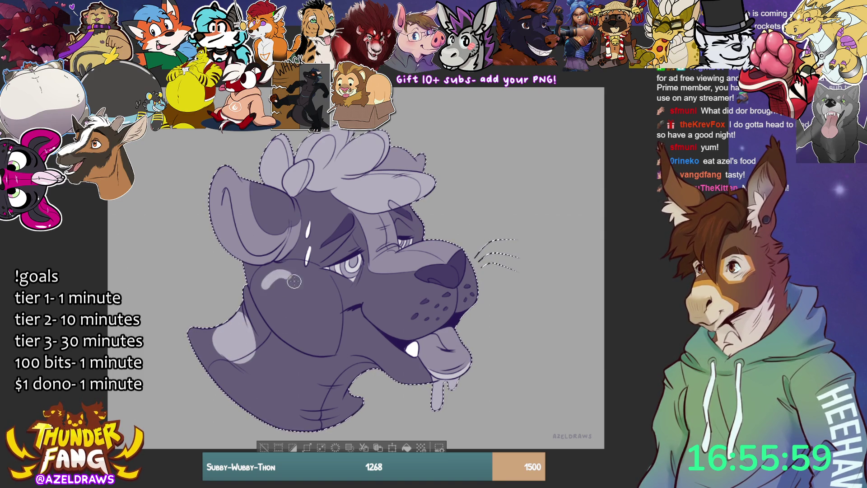
left_click_drag(288, 307, 279, 318)
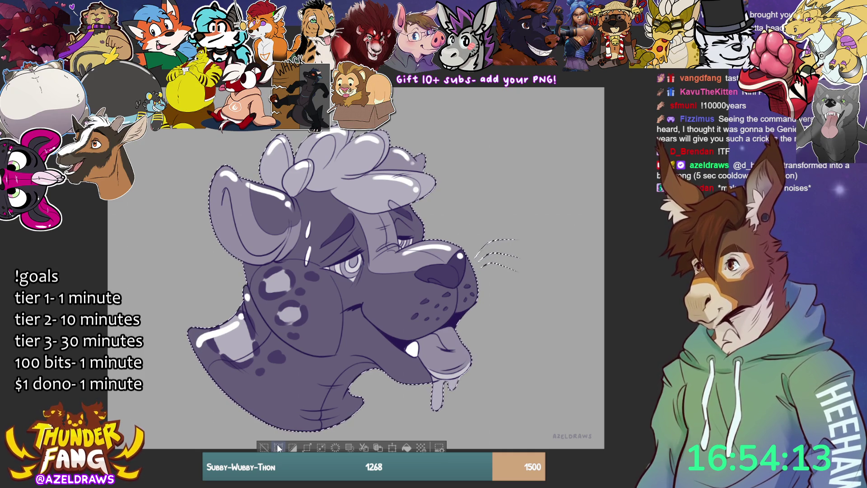
Step: Paint a light spot on the cheek, then clear the selection around the head
left_click_drag(275, 275, 264, 308)
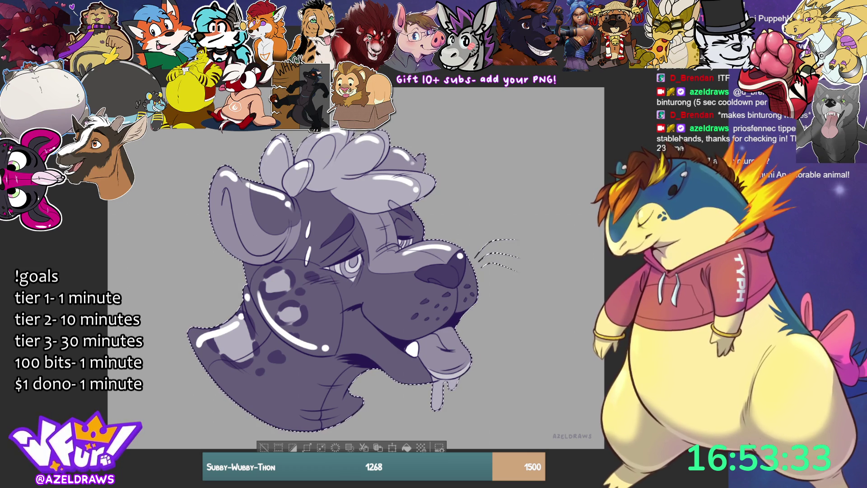
left_click(264, 447)
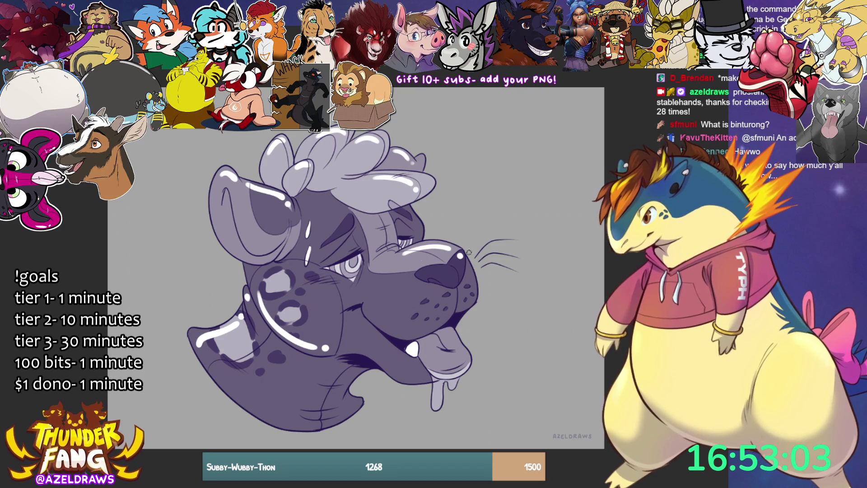
Step: Paint white highlights on the nose's left and along the muzzle's right edge, redrawing the edge stroke once
left_click_drag(423, 271, 438, 268)
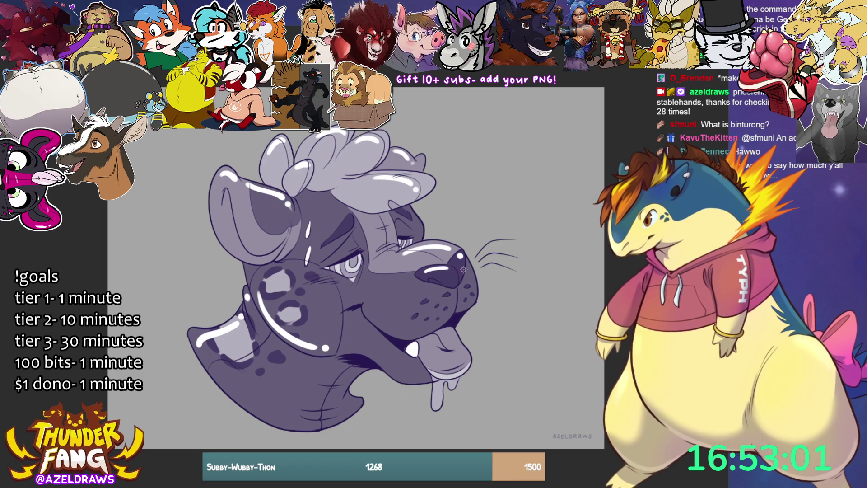
left_click_drag(471, 271, 471, 302)
key("ctrl+z")
left_click_drag(470, 267, 469, 301)
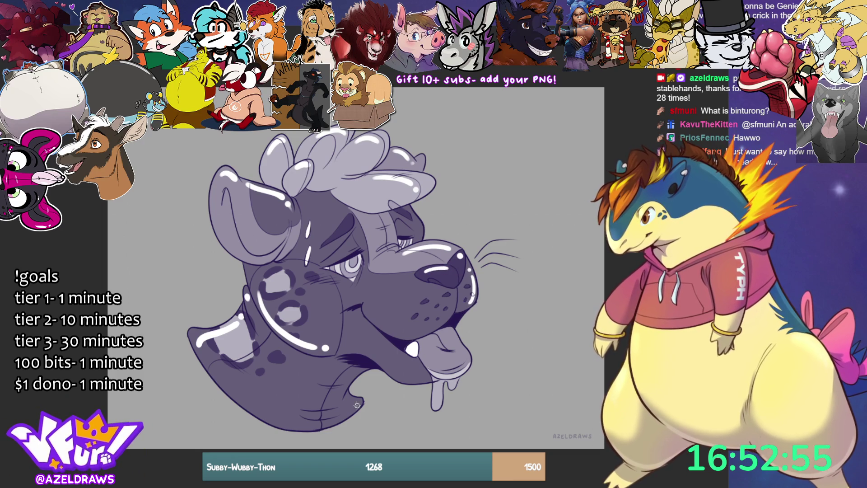